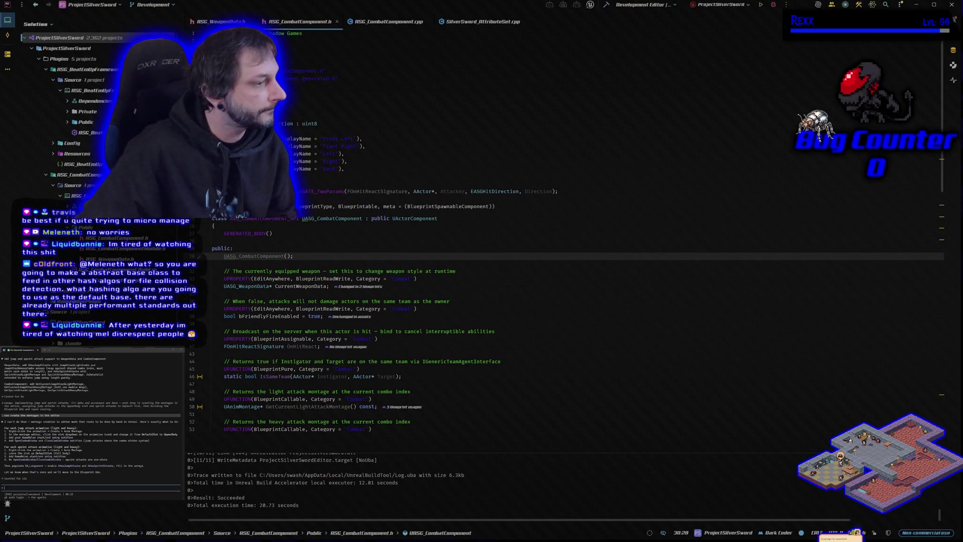
# Step: Close Rider's finished build output so BSG_CombatComponent.h is back in view
pyautogui.hotkey('alt', 'Tab')
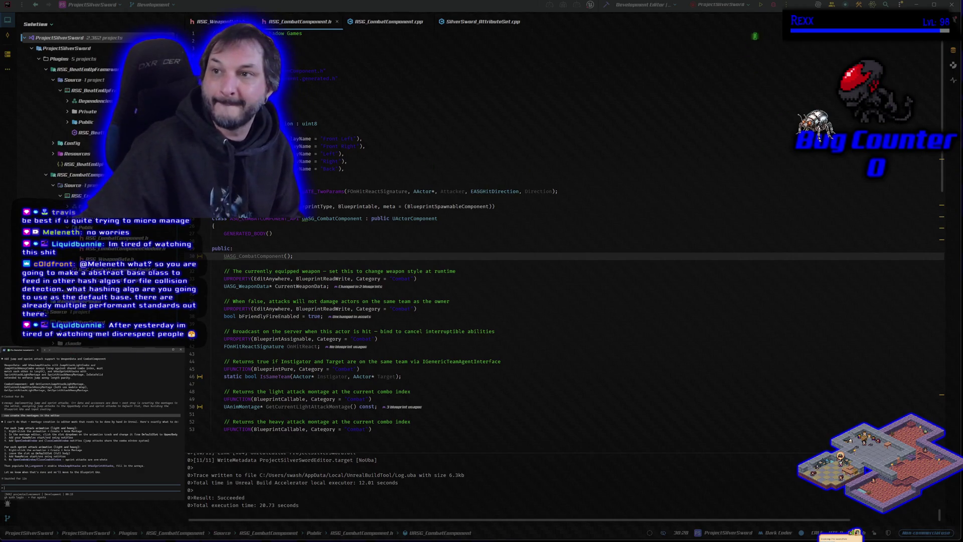
pyautogui.click(777, 11)
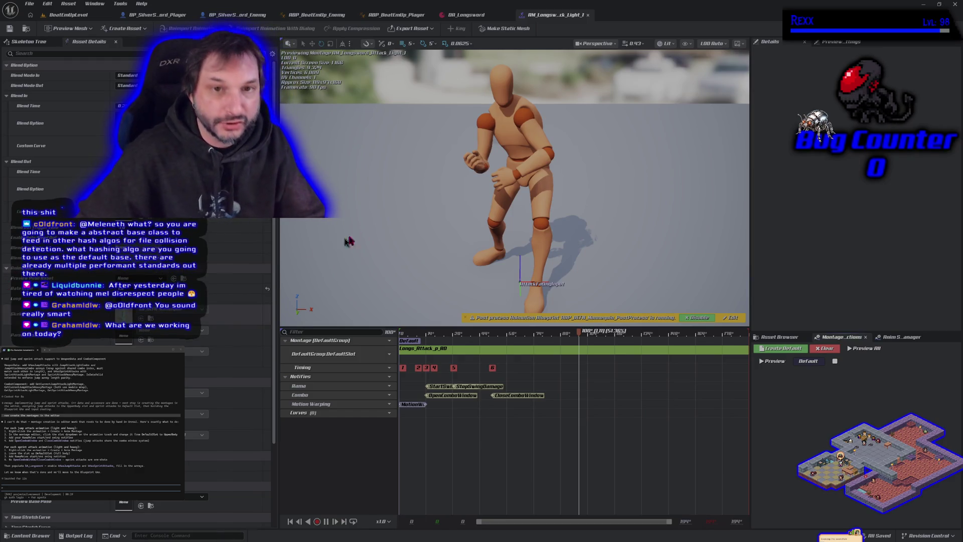
# Step: Bring up the DA_Longsword data asset tab and scroll to its attack settings
pyautogui.click(71, 15)
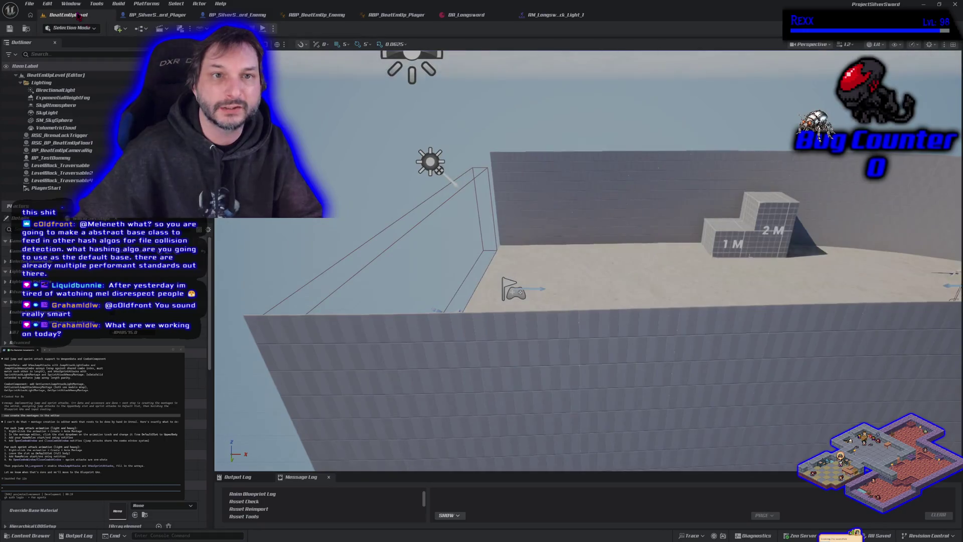
pyautogui.click(466, 15)
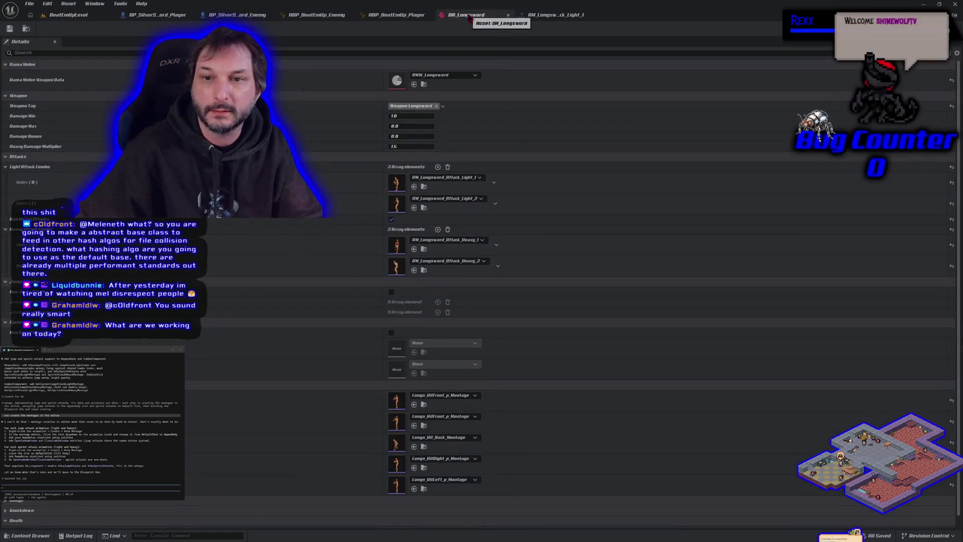
pyautogui.scroll(-1, 364, 240)
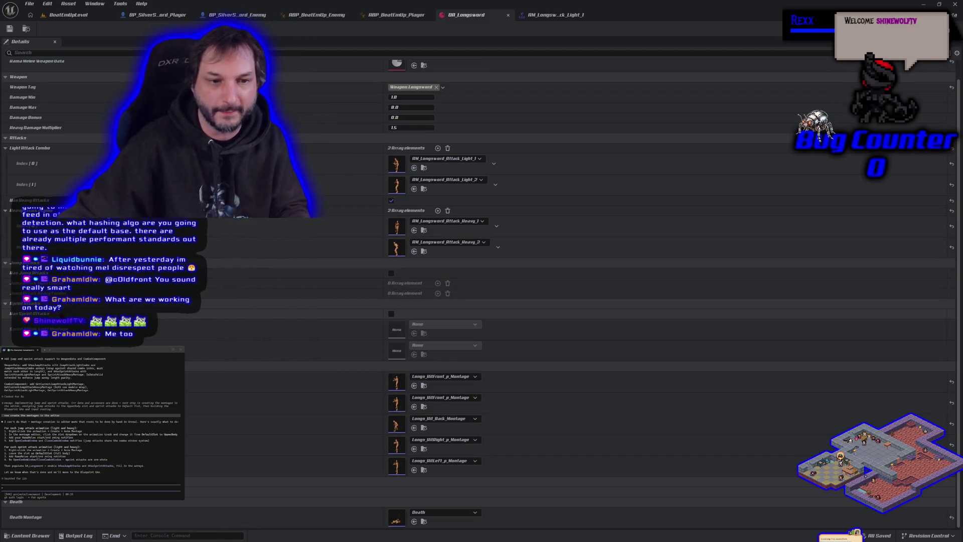
# Step: Toggle Jump Attacks and Sprint Attacks on and back off for the longsword
pyautogui.click(391, 276)
pyautogui.click(392, 274)
pyautogui.click(392, 314)
pyautogui.click(391, 314)
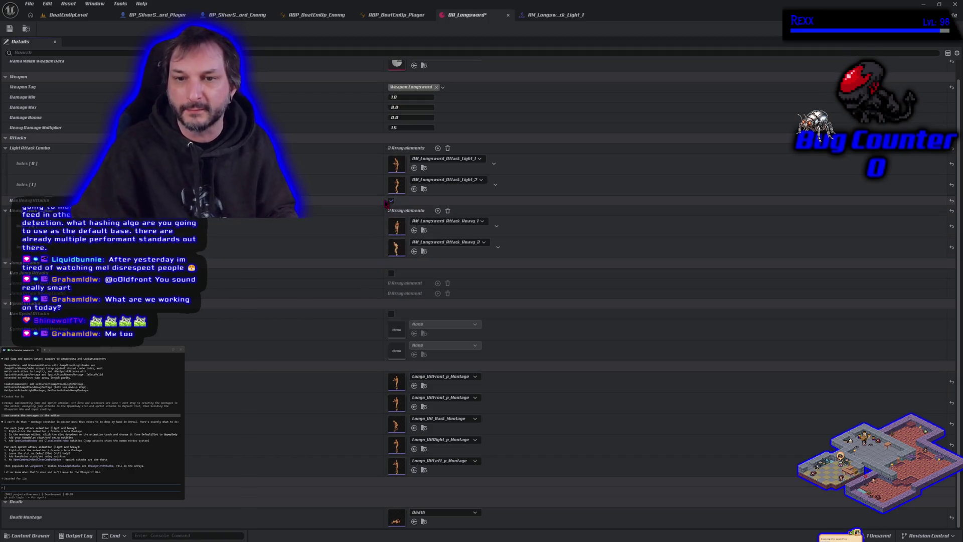
# Step: Toggle the longsword's heavy attacks option off and back on
pyautogui.click(391, 201)
pyautogui.click(391, 201)
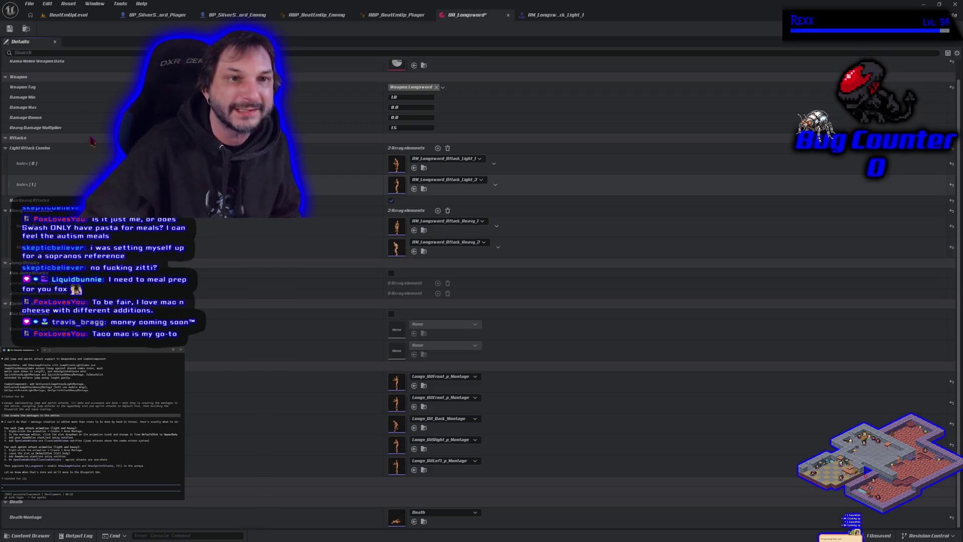
pyautogui.click(78, 18)
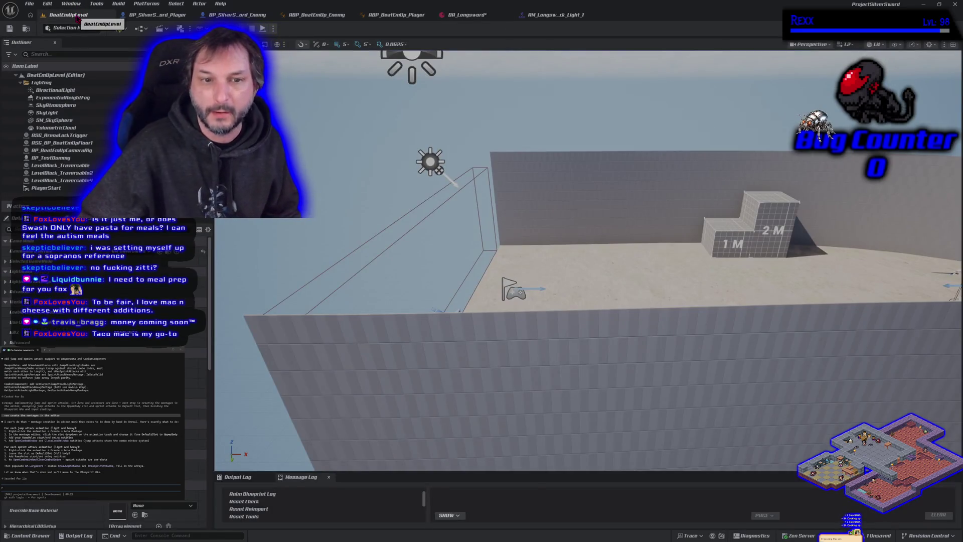
pyautogui.moveTo(259, 87); pyautogui.dragTo(296, 70)
pyautogui.moveTo(588, 261); pyautogui.dragTo(497, 237)
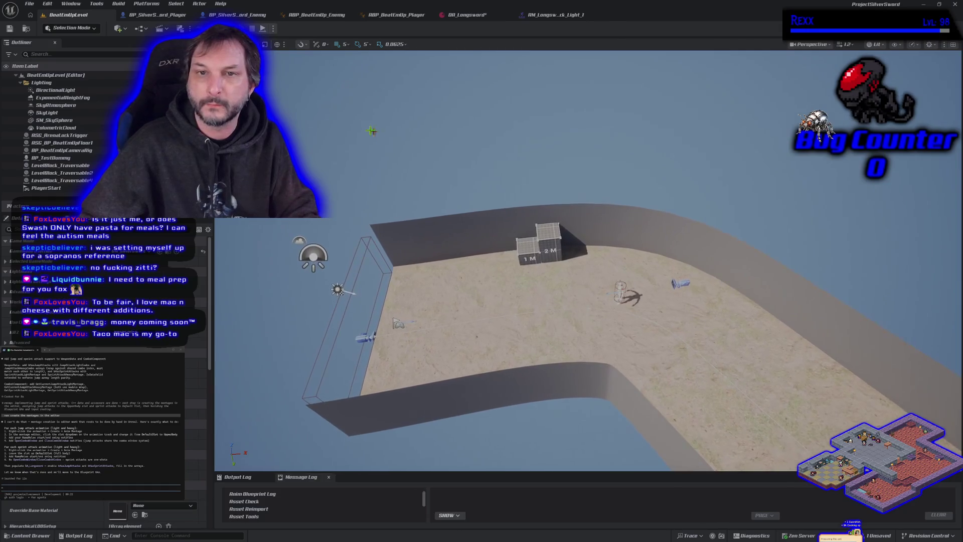
pyautogui.click(462, 20)
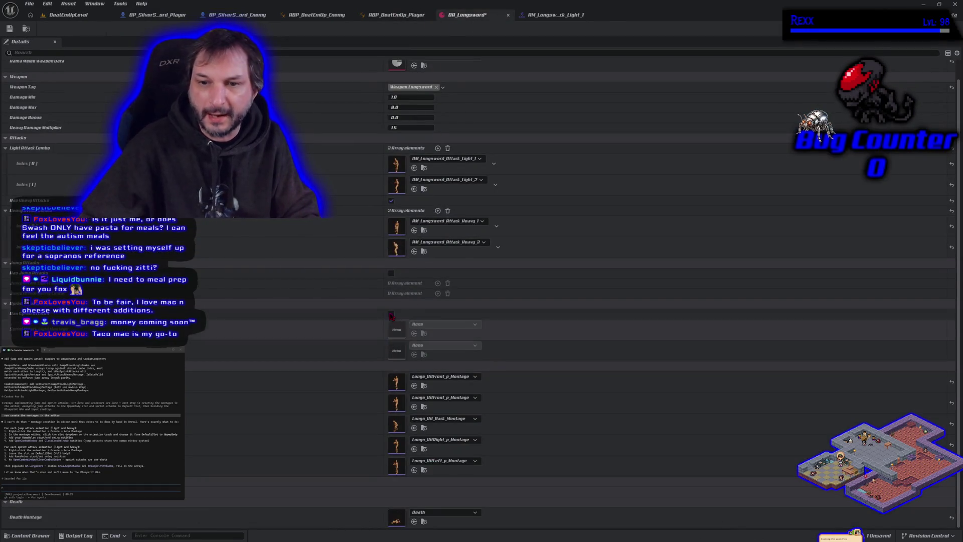
# Step: Enable jump attacks on the DA_Longsword asset
pyautogui.click(391, 273)
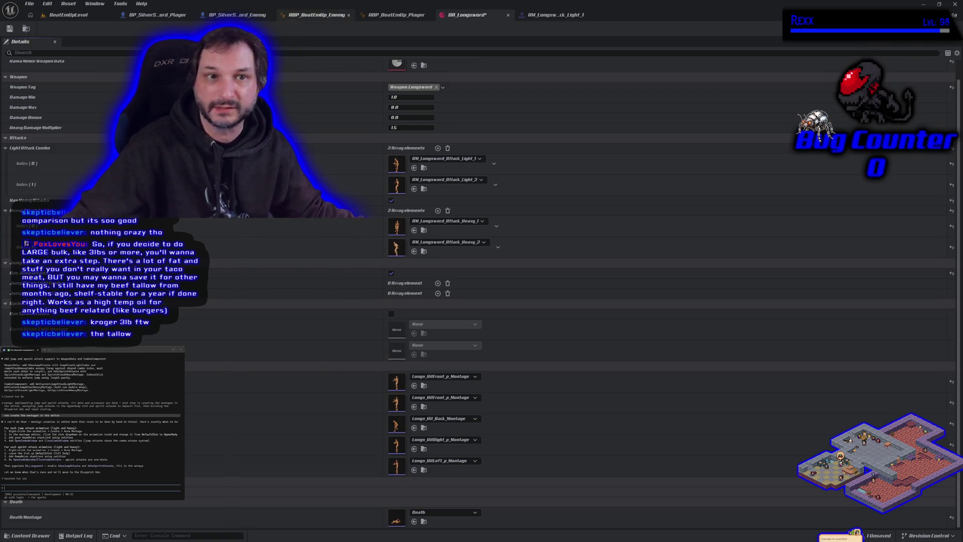
# Step: Save DA_Longsword, then add two empty jump-attack slots and one empty sprint-attack slot
pyautogui.click(9, 28)
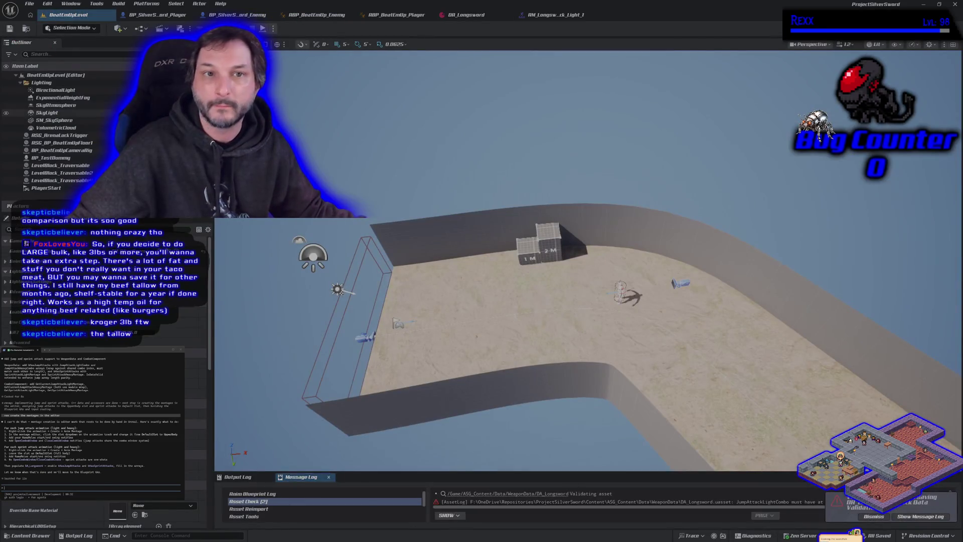
pyautogui.click(454, 15)
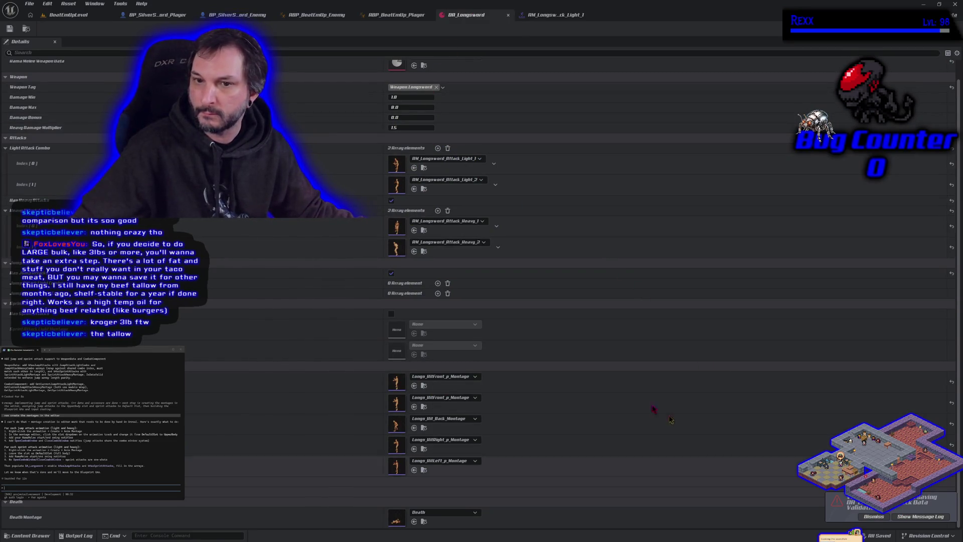
pyautogui.click(438, 284)
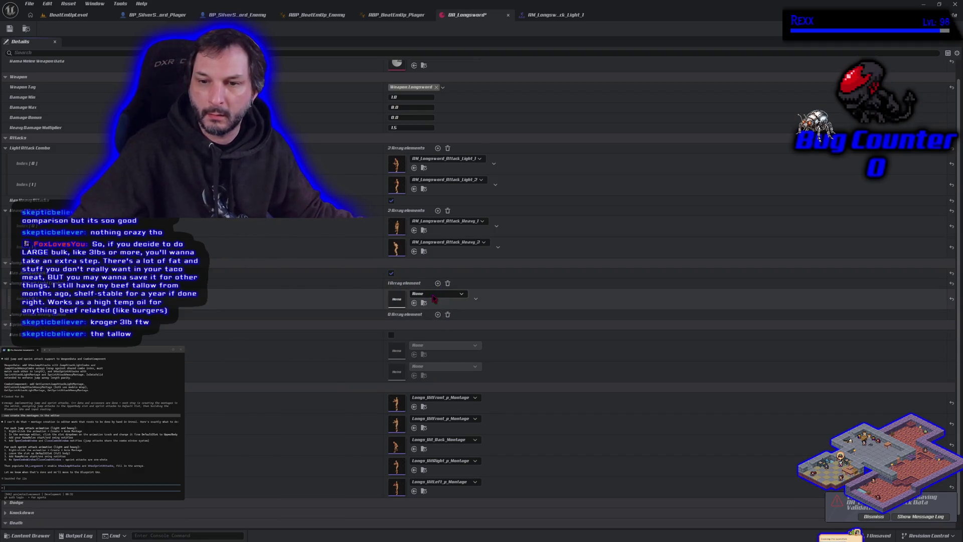
pyautogui.click(439, 284)
pyautogui.click(438, 335)
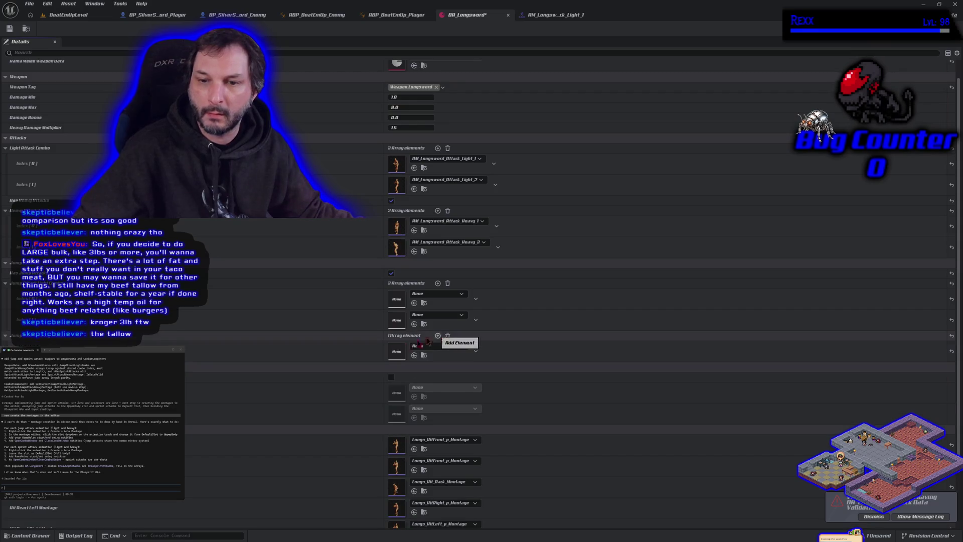
pyautogui.click(28, 536)
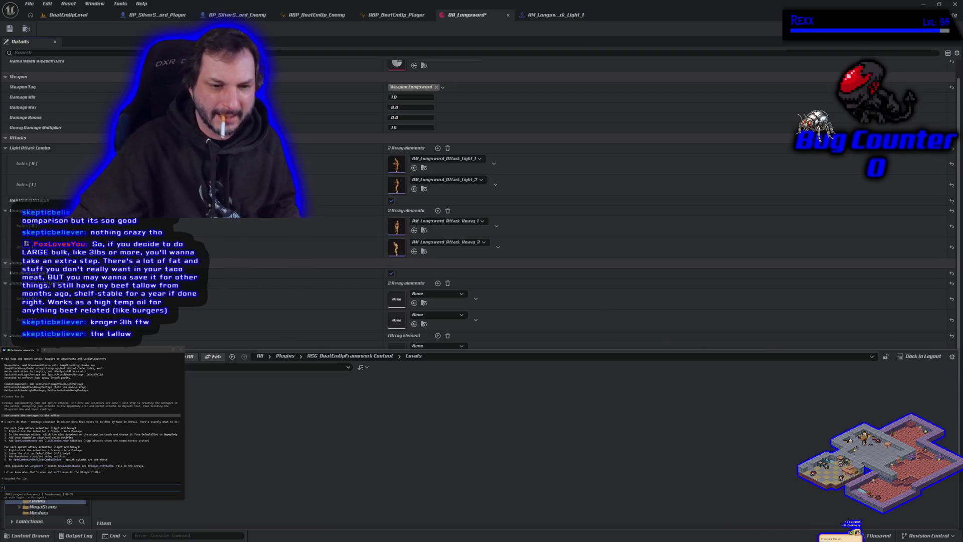
# Step: Navigate the content drawer to the project's ASG_Content folder
pyautogui.click(38, 490)
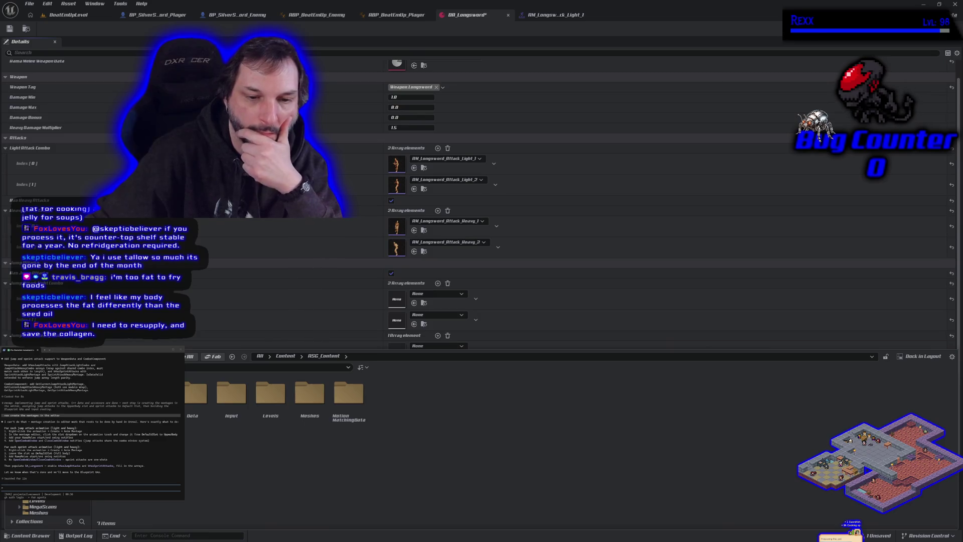
# Step: Browse to Animations > Longsword, glance into InPlace, and search for attack_p
pyautogui.doubleClick(157, 393)
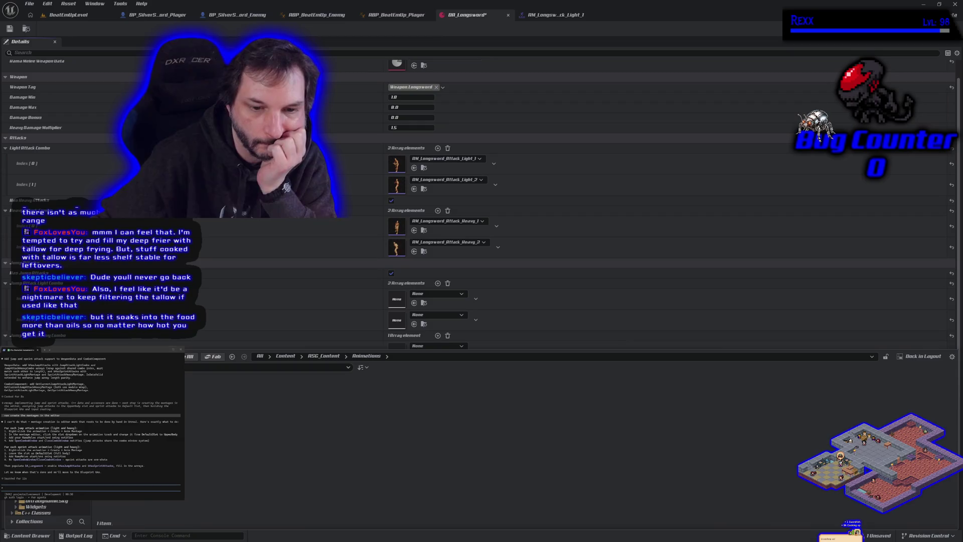
pyautogui.doubleClick(114, 393)
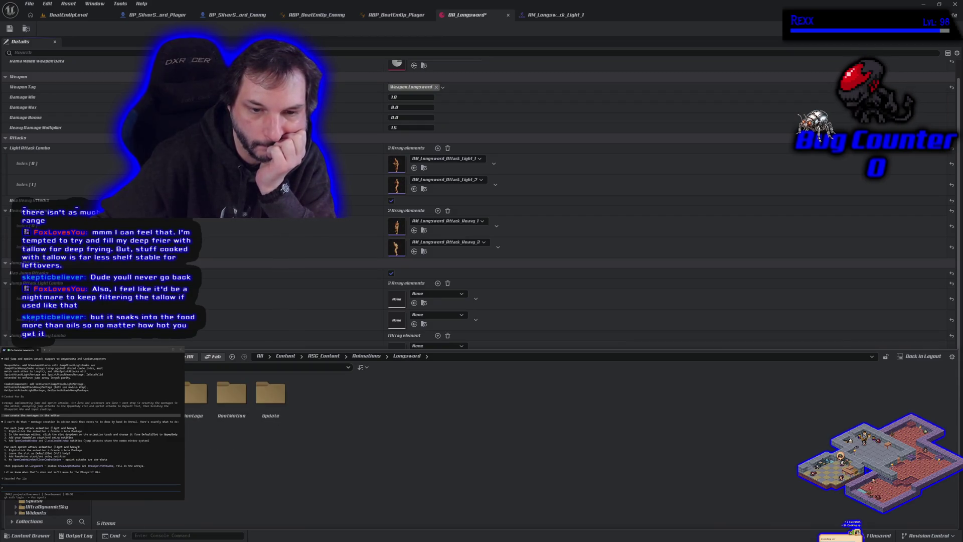
pyautogui.doubleClick(113, 392)
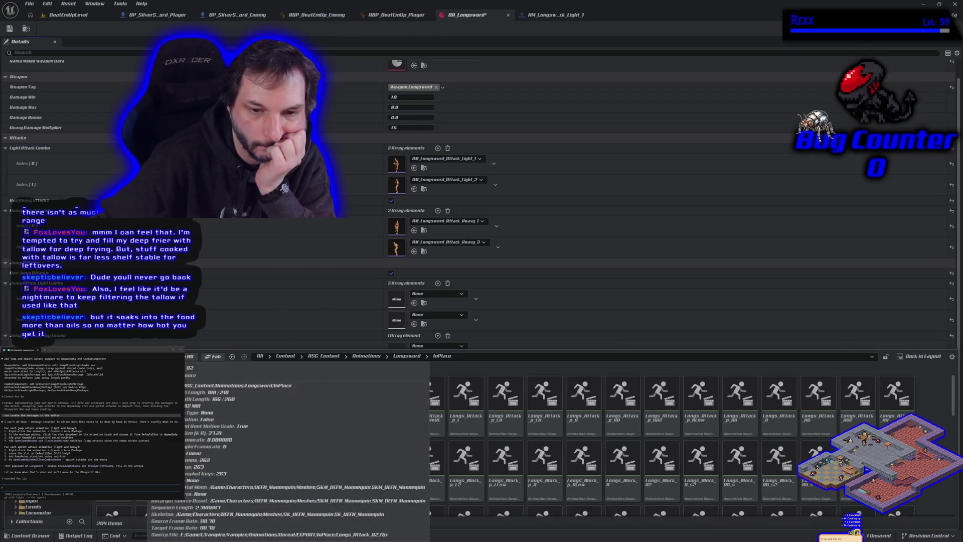
pyautogui.hotkey('alt', 'Left')
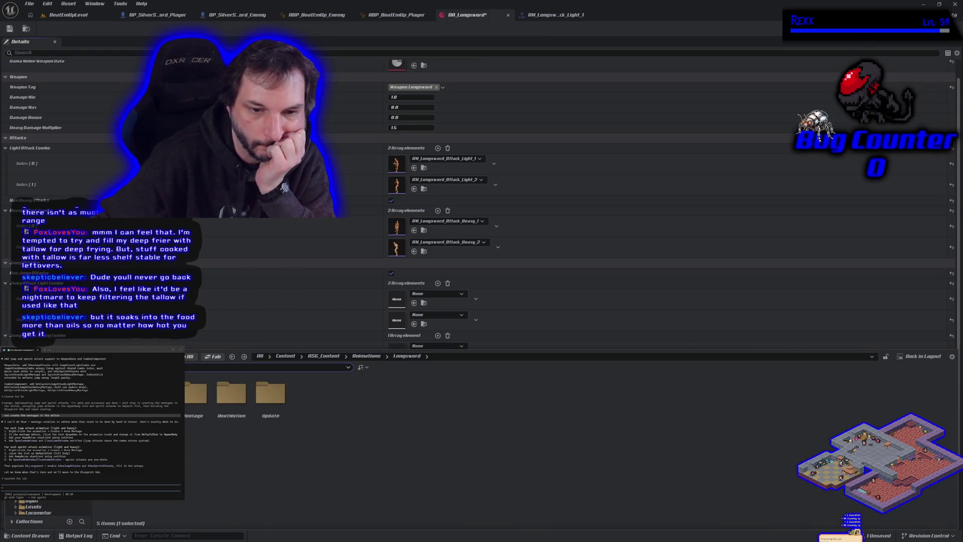
pyautogui.write('at')
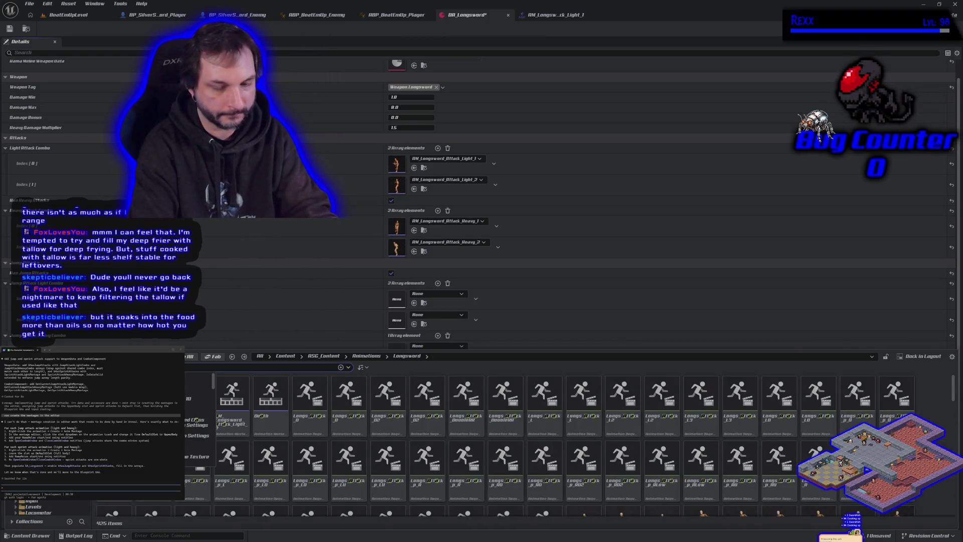
pyautogui.write('tack')
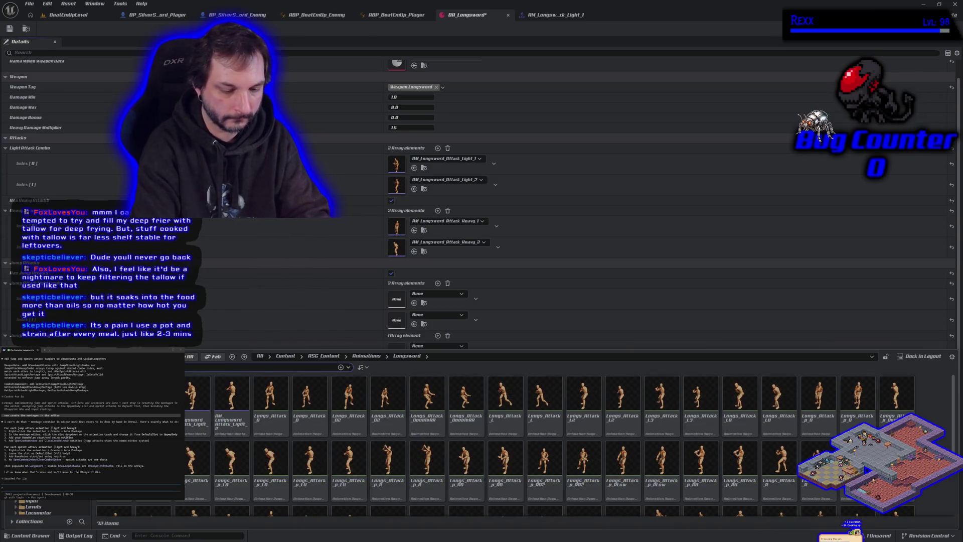
pyautogui.write('_p')
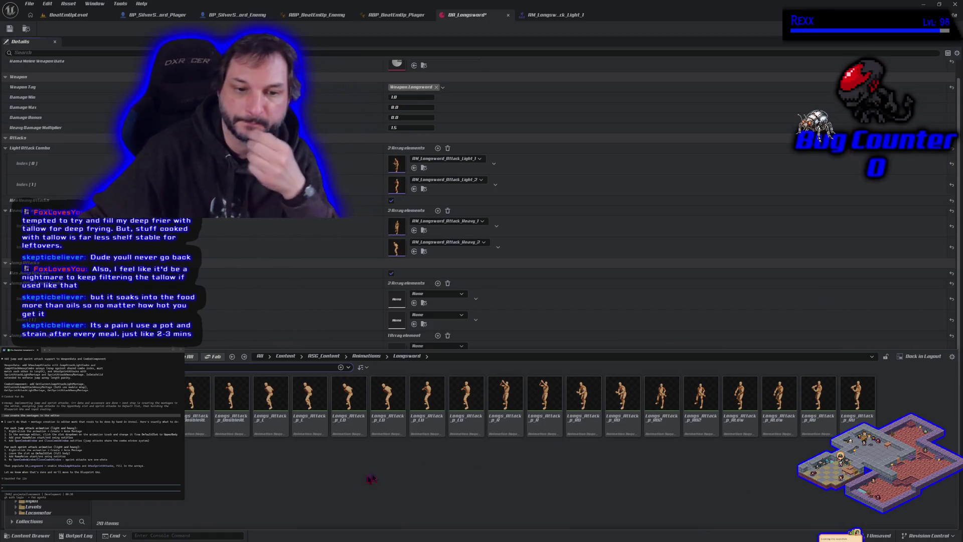
# Step: Open a longsword attack animation and filter its asset browser to 'attack_p'
pyautogui.doubleClick(400, 412)
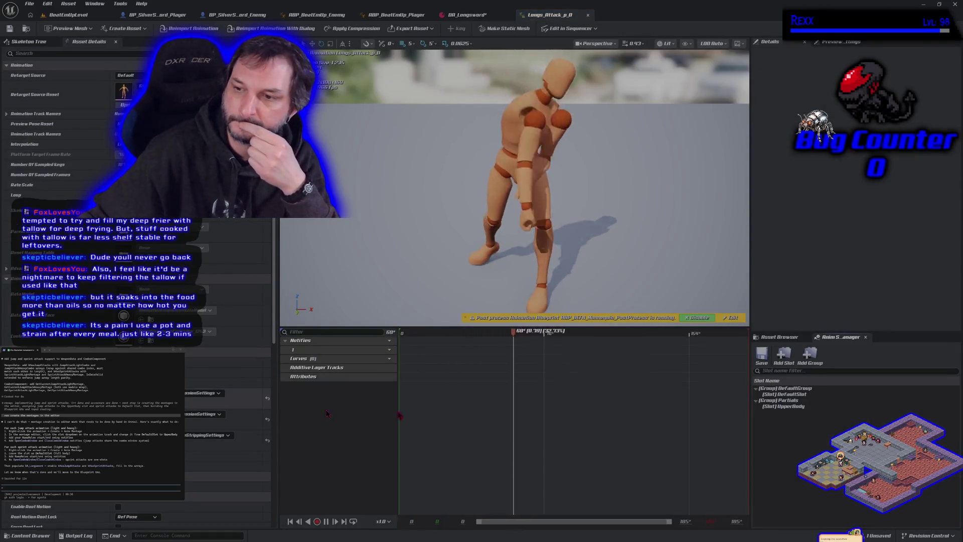
pyautogui.click(779, 337)
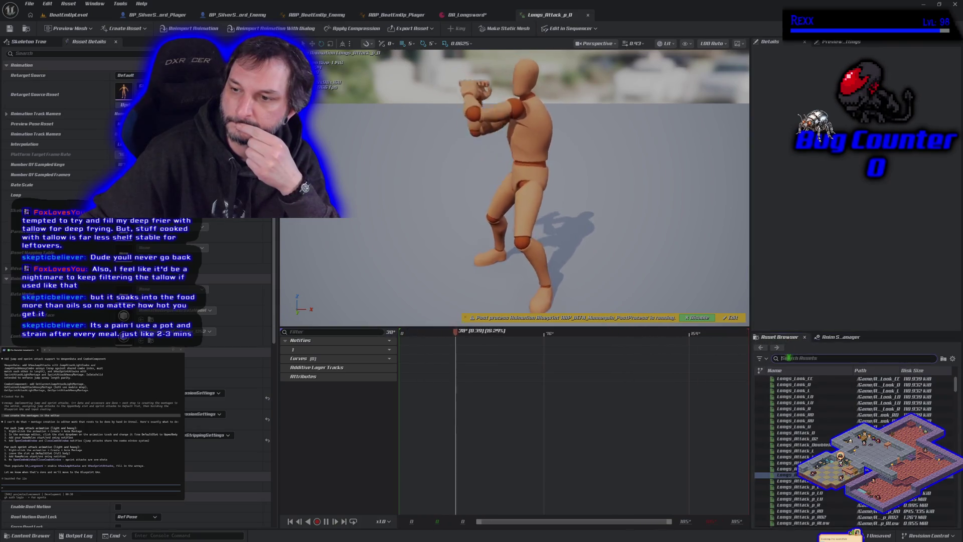
pyautogui.click(788, 358)
pyautogui.write('attack')
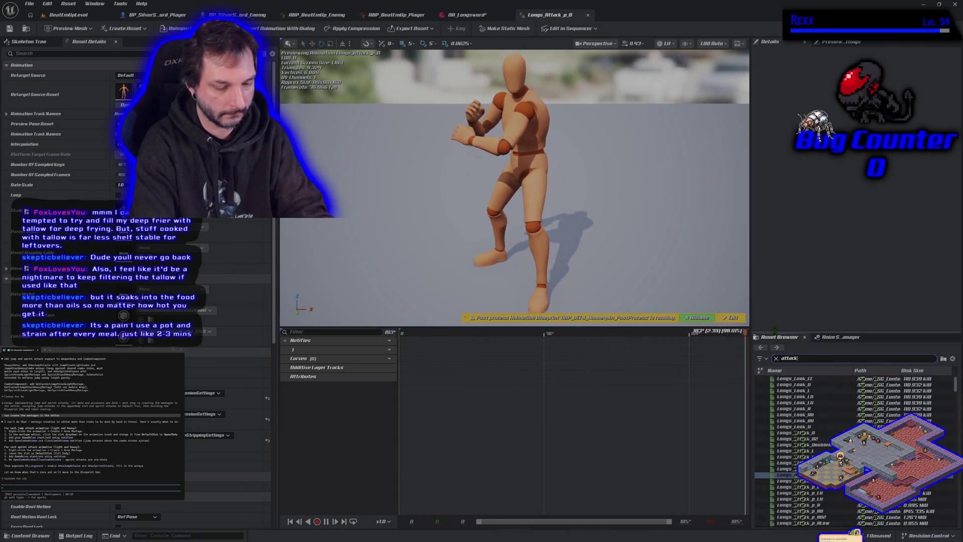
pyautogui.write('_p')
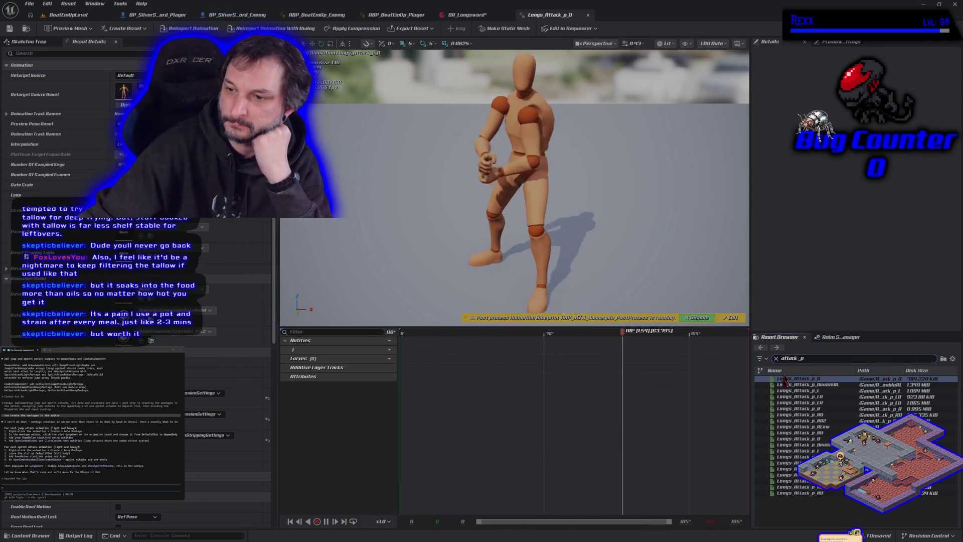
# Step: Preview Longs_Attack_p_DoubleRL, _L, _D, _LD, then move on to _LU
pyautogui.click(807, 385)
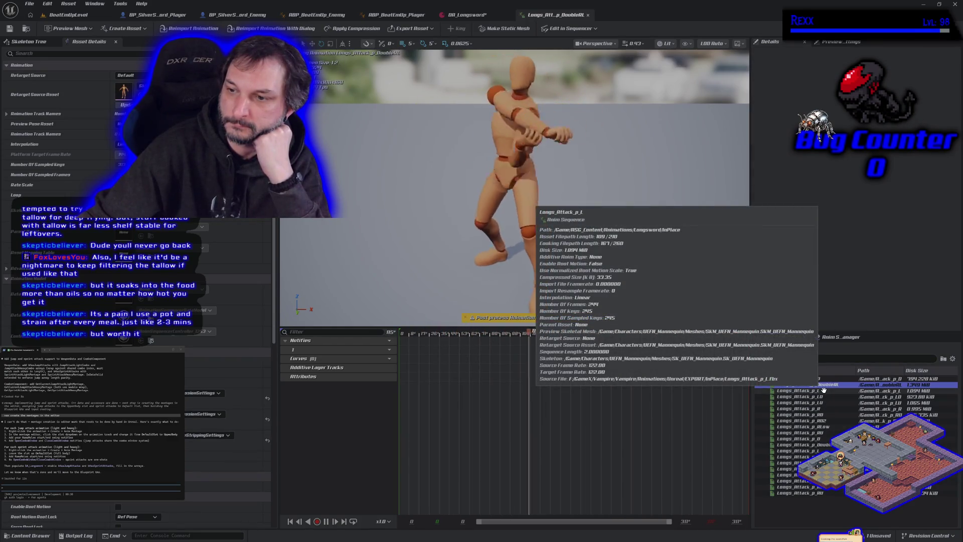
pyautogui.click(824, 391)
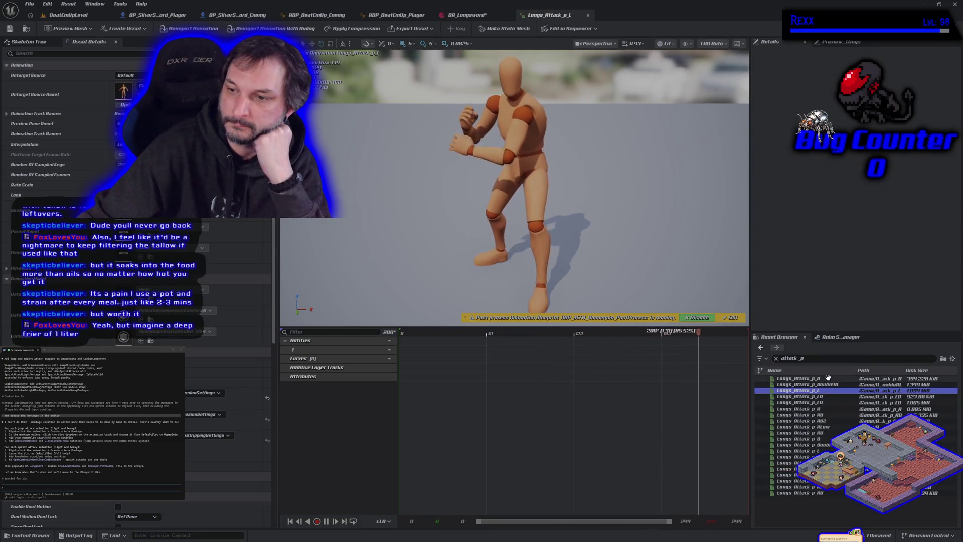
pyautogui.click(803, 378)
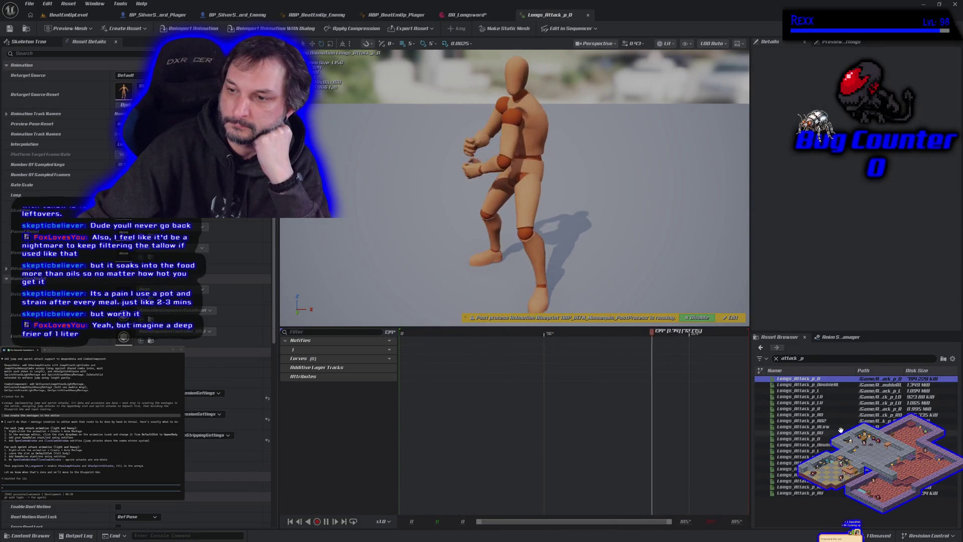
pyautogui.click(833, 396)
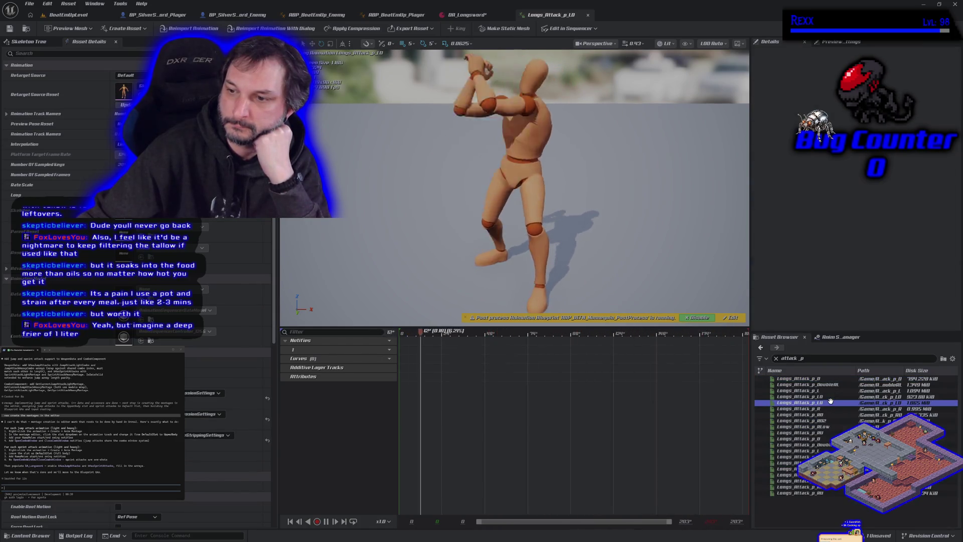
pyautogui.press('Down')
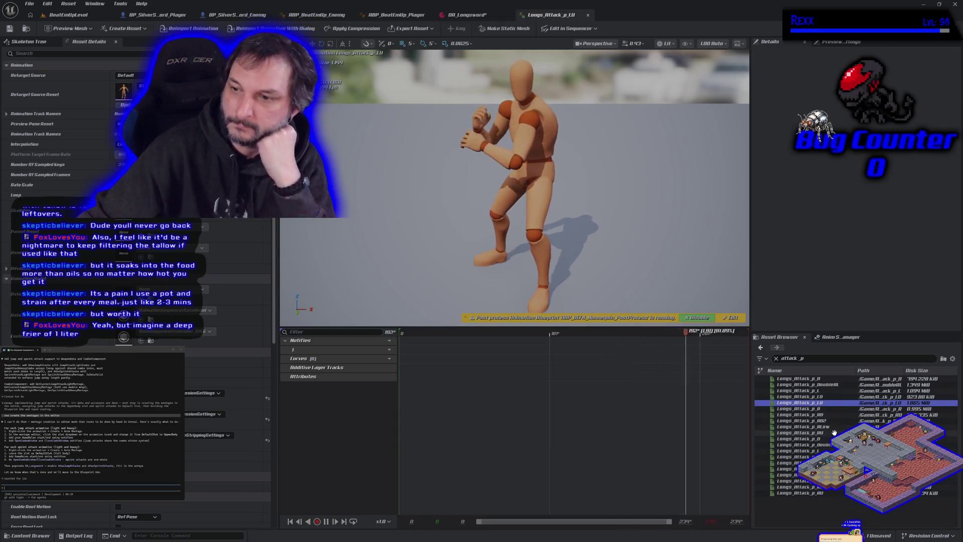
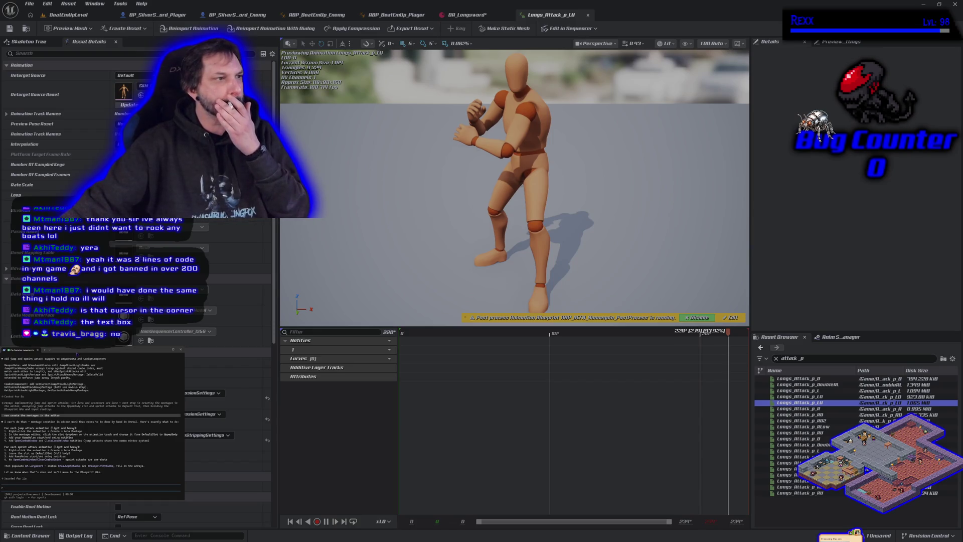
# Step: Move the terminal window aside and check the code in Rider before returning to Unreal
pyautogui.hotkey('alt', 'Tab')
pyautogui.moveTo(584, 90); pyautogui.dragTo(429, 120)
pyautogui.hotkey('alt', 'Tab')
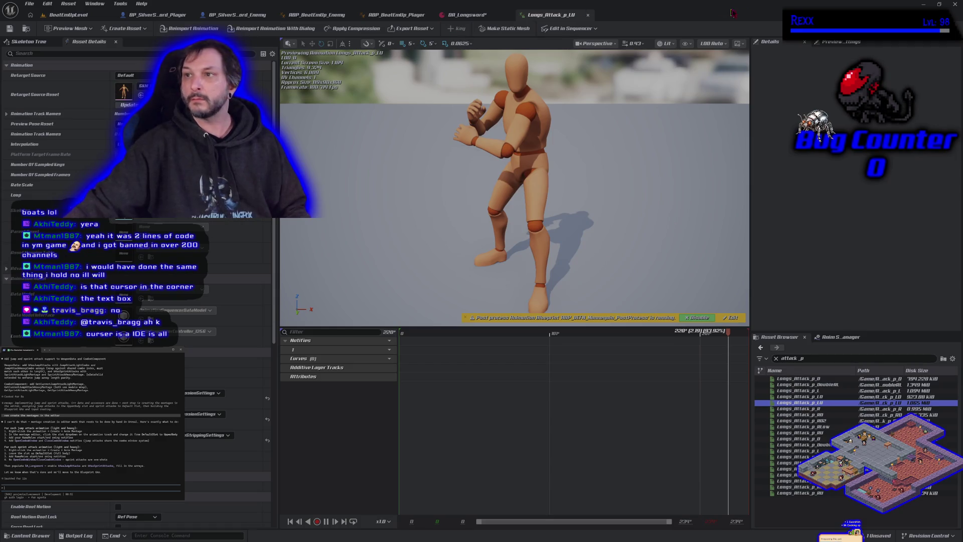
pyautogui.click(923, 4)
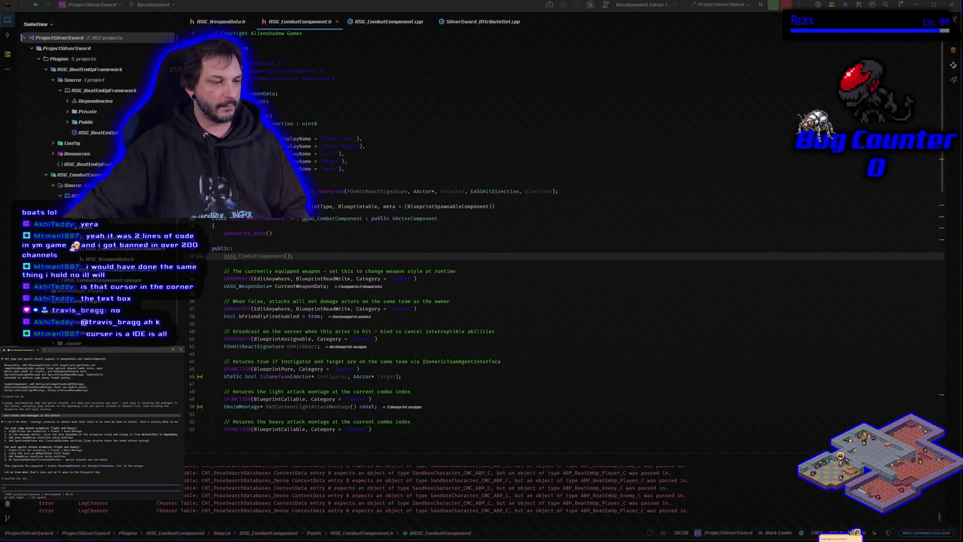
pyautogui.hotkey('alt', 'Tab')
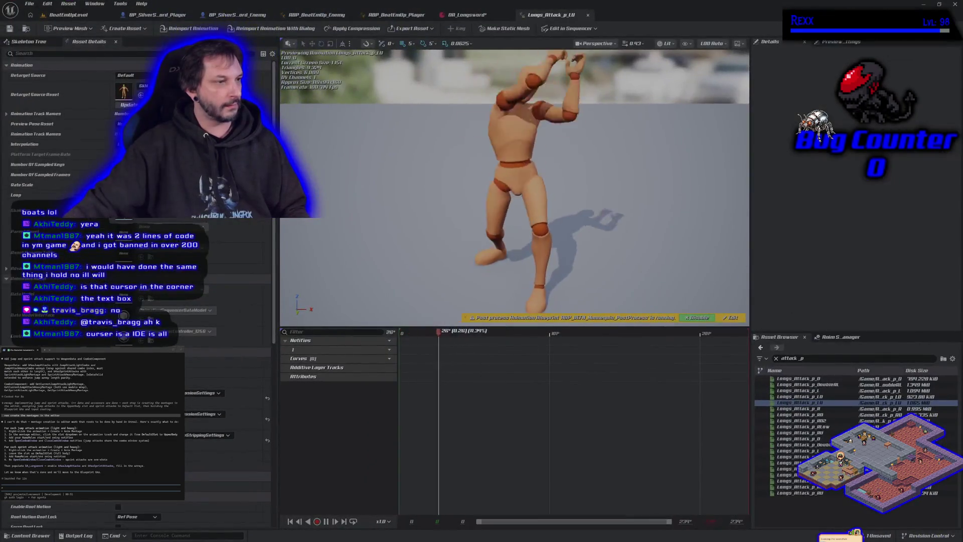
# Step: Play-test BeatEmUpLevel, running at the enemy and striking it with the longsword
pyautogui.click(68, 15)
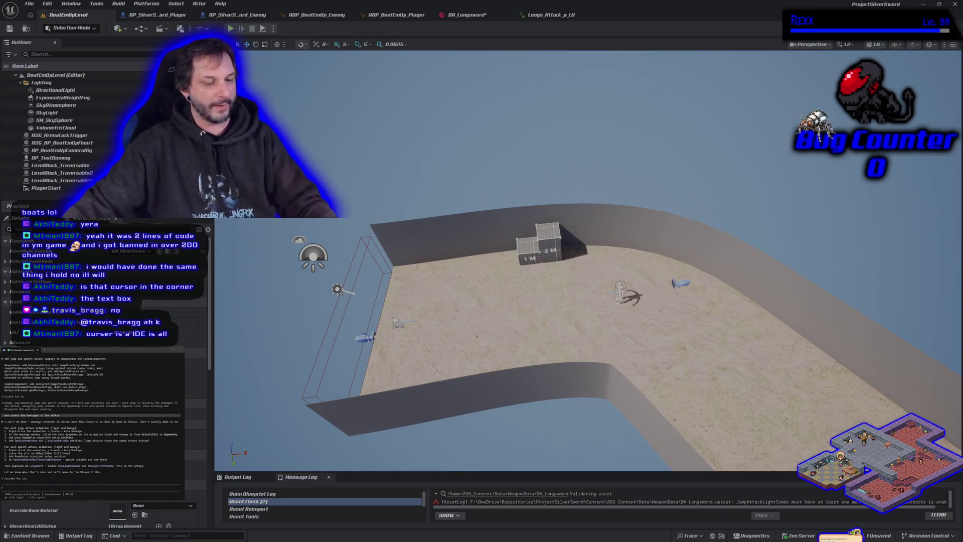
pyautogui.click(230, 28)
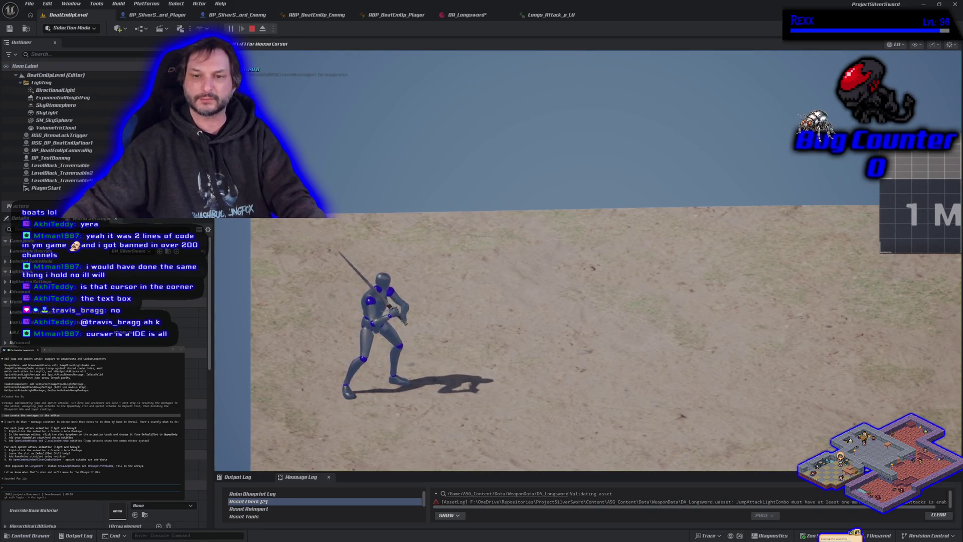
pyautogui.press('d')
pyautogui.press('j')
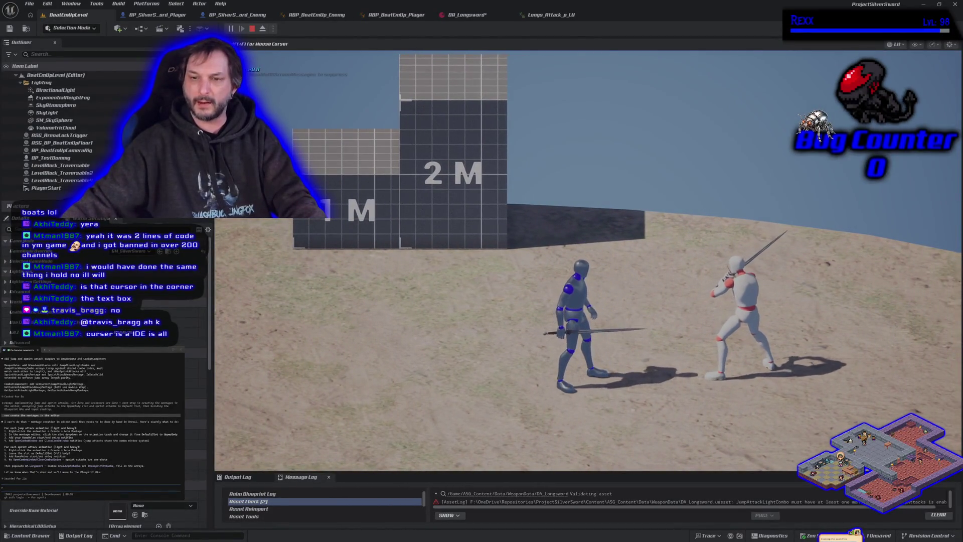
pyautogui.press('Escape')
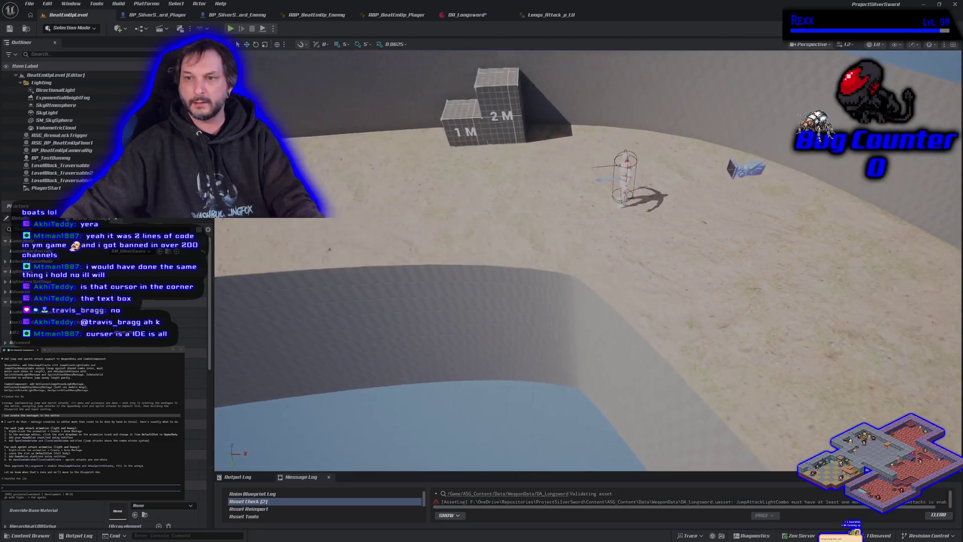
# Step: Move the level camera toward the sand slope and run a second play-test across the sand
pyautogui.moveTo(587, 261)
pyautogui.mouseDown()
pyautogui.moveTo(521, 221)
pyautogui.moveTo(482, 255)
pyautogui.moveTo(472, 241)
pyautogui.moveTo(414, 271)
pyautogui.mouseUp()
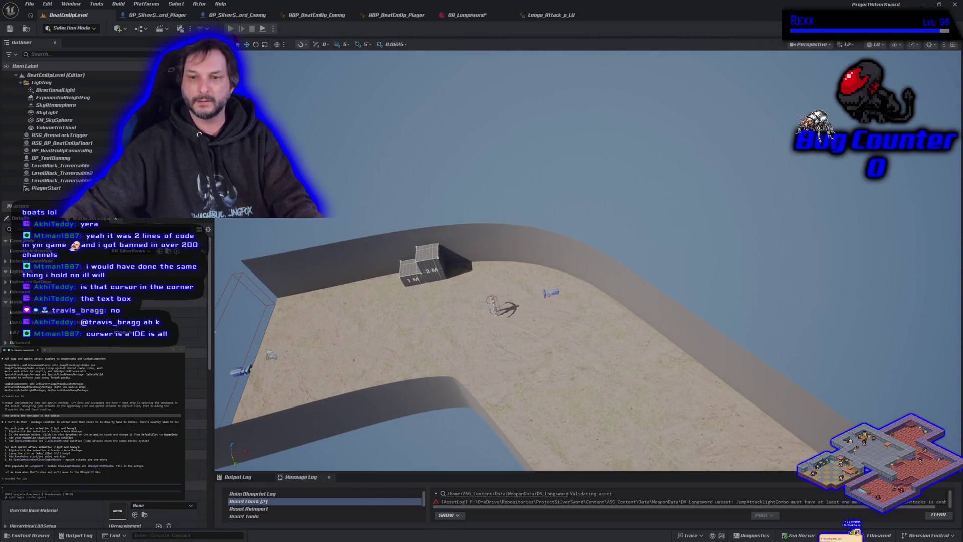
pyautogui.click(231, 29)
pyautogui.press('d')
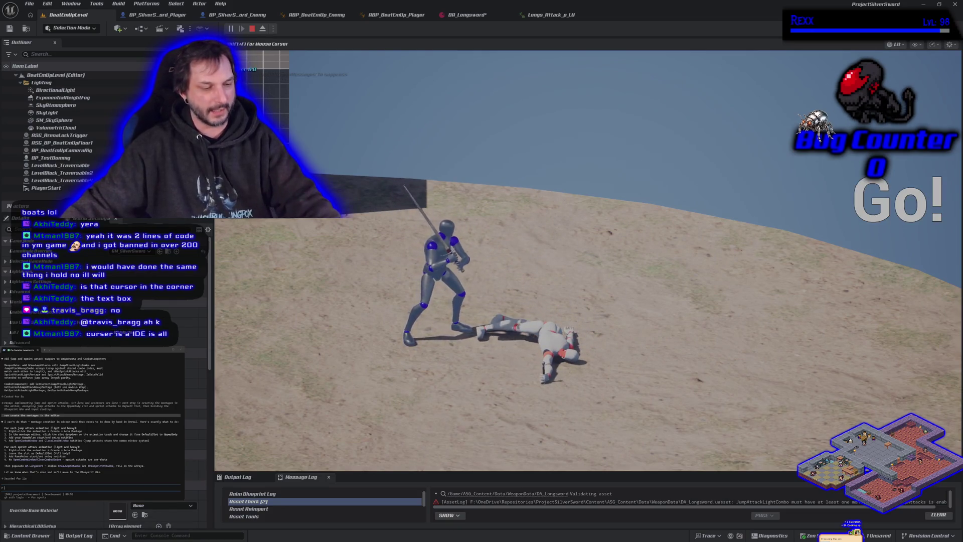
pyautogui.press('Escape')
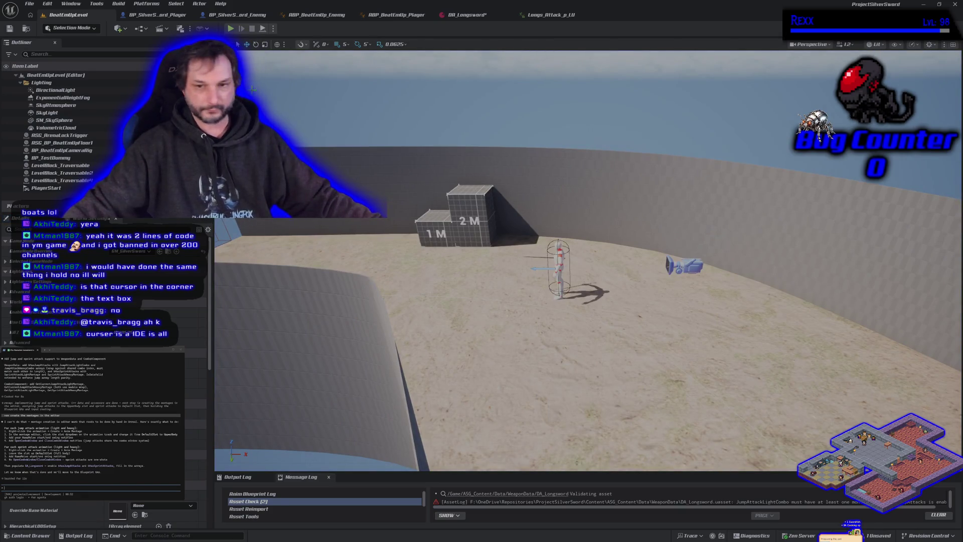
pyautogui.click(552, 15)
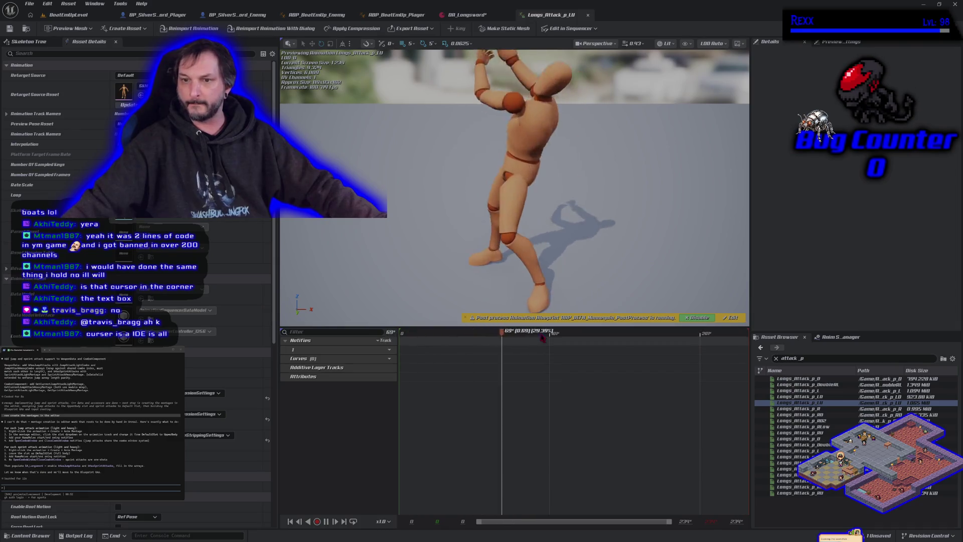
# Step: Enlarge the Longs_Attack_p_LU preview area and bring the camera closer to the mannequin
pyautogui.moveTo(538, 326); pyautogui.dragTo(537, 440)
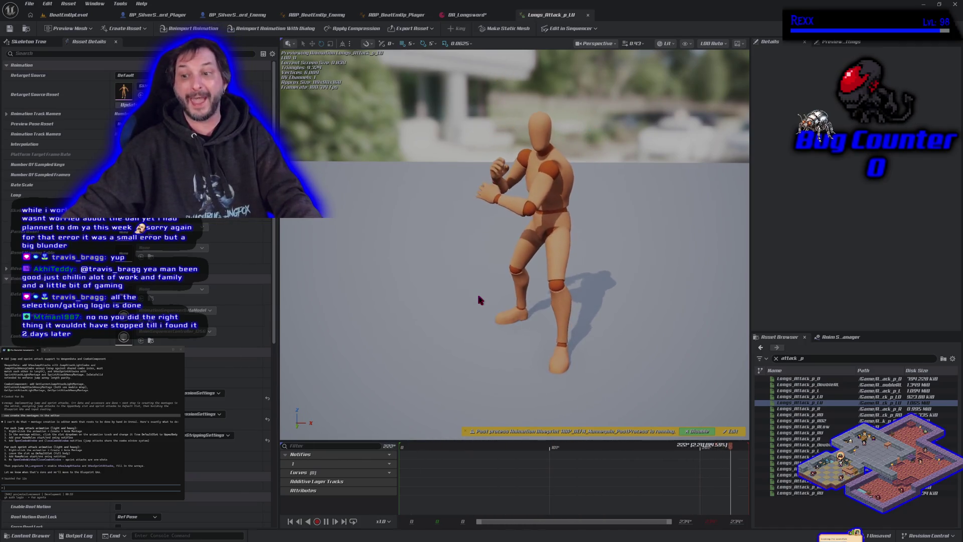
pyautogui.moveTo(478, 299); pyautogui.dragTo(471, 296)
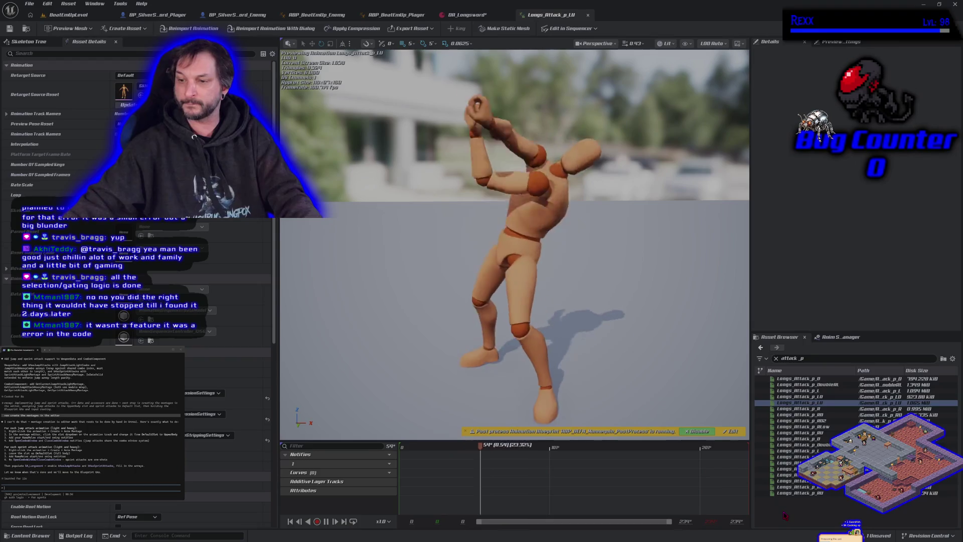
# Step: Preview Longs_Attack_p_R, Longs_Attack_p_RLow and Longs_Attack_p_RU on the mannequin in turn
pyautogui.moveTo(814, 397)
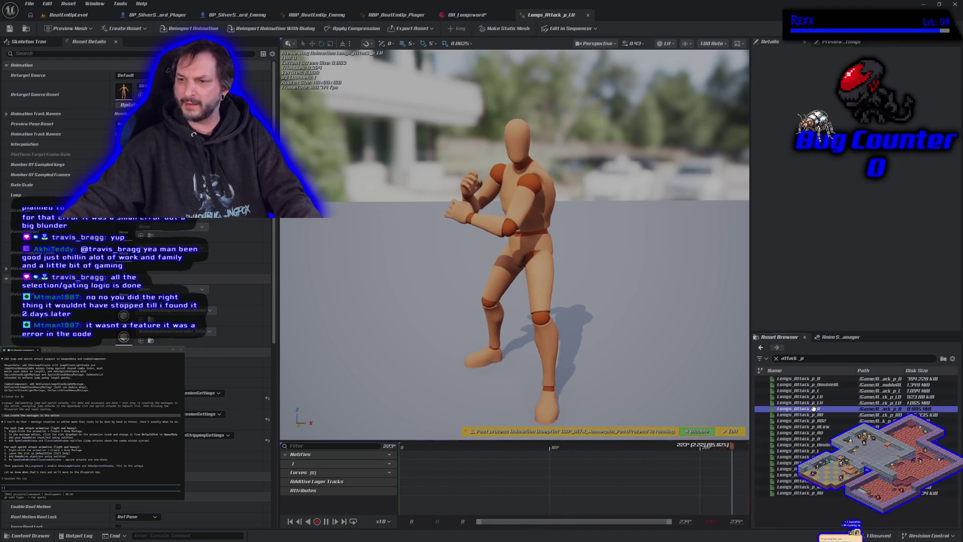
pyautogui.click(808, 408)
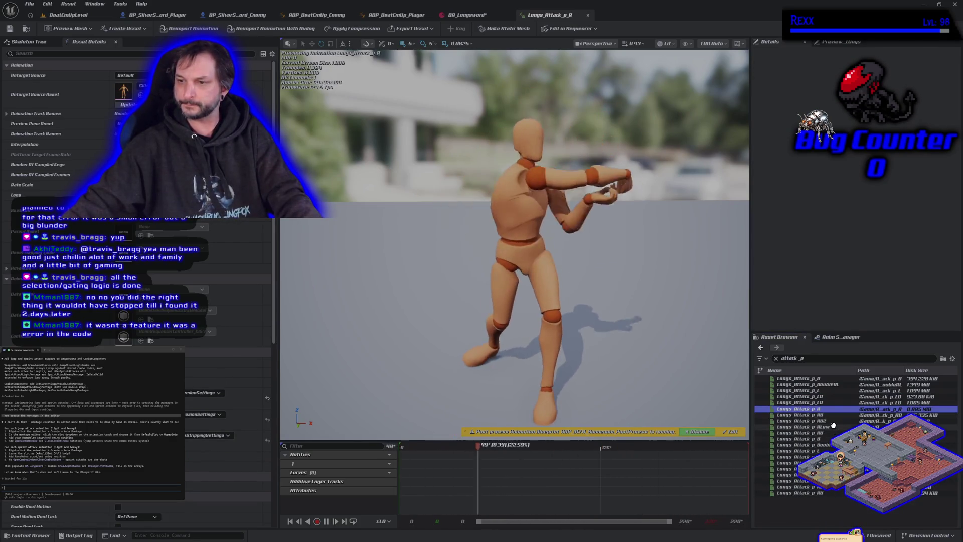
pyautogui.click(803, 426)
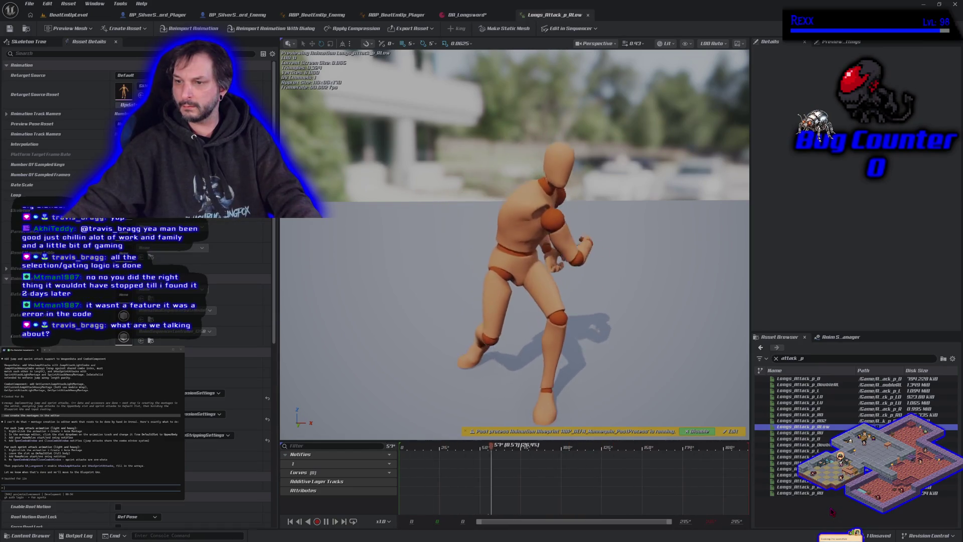
pyautogui.click(822, 432)
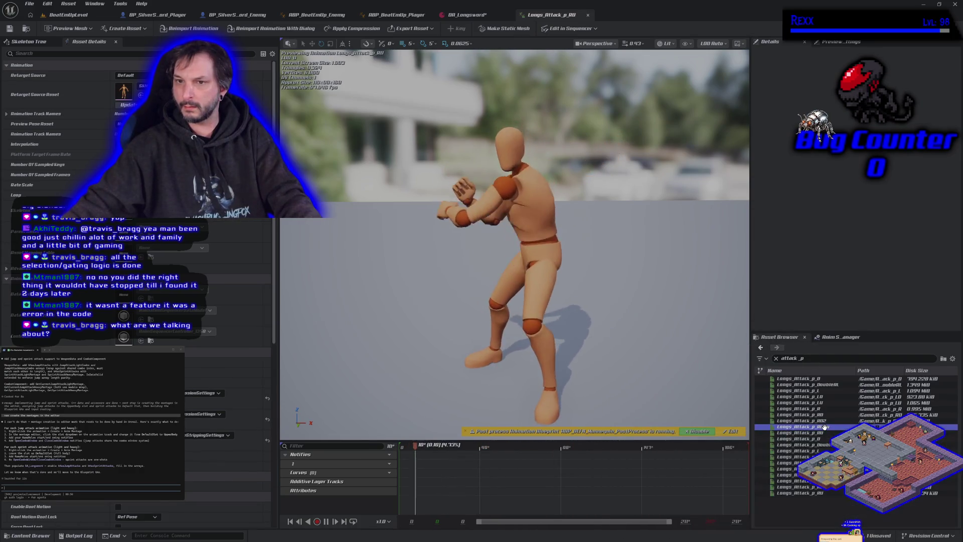
pyautogui.press('Up')
pyautogui.press('Down')
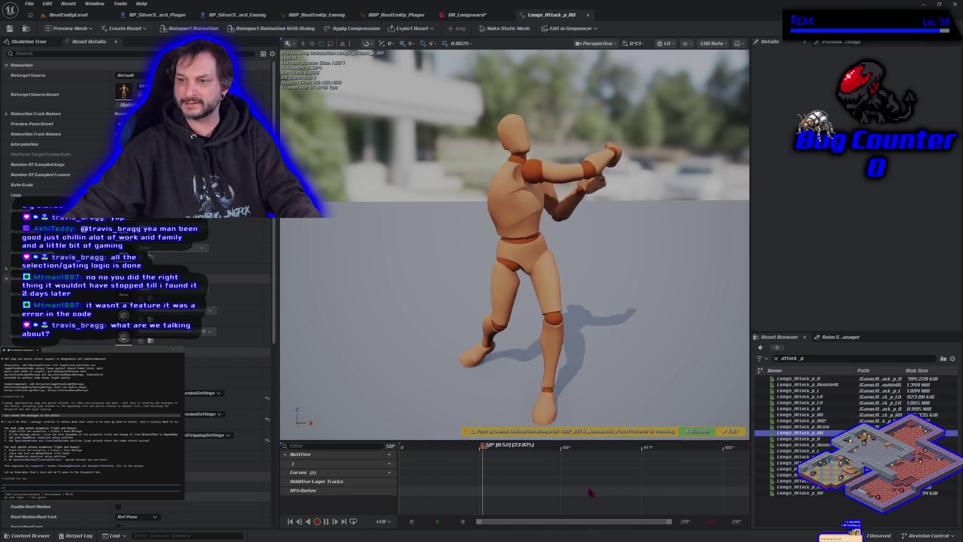
# Step: Compare RLow and RU again, then show RLow in the Longsword InPlace folder
pyautogui.click(821, 427)
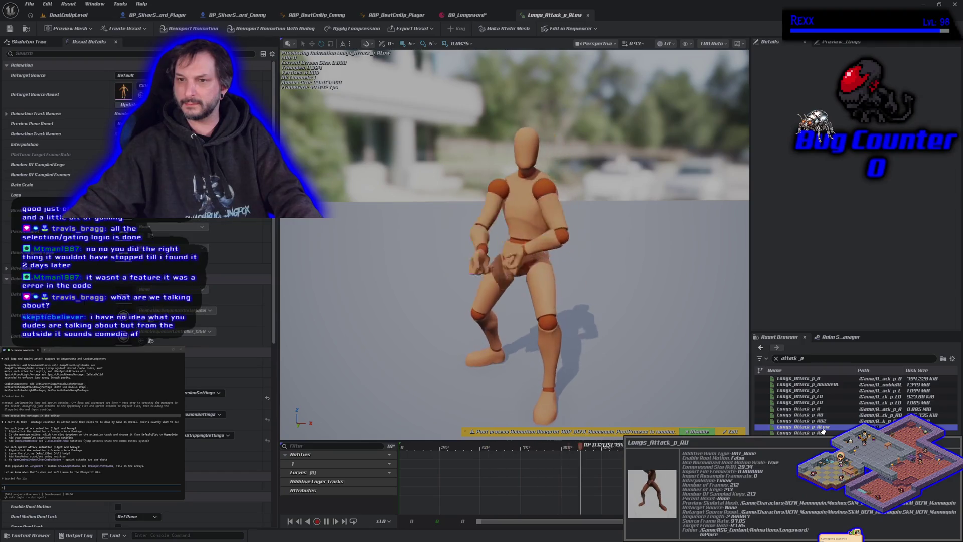
pyautogui.click(823, 432)
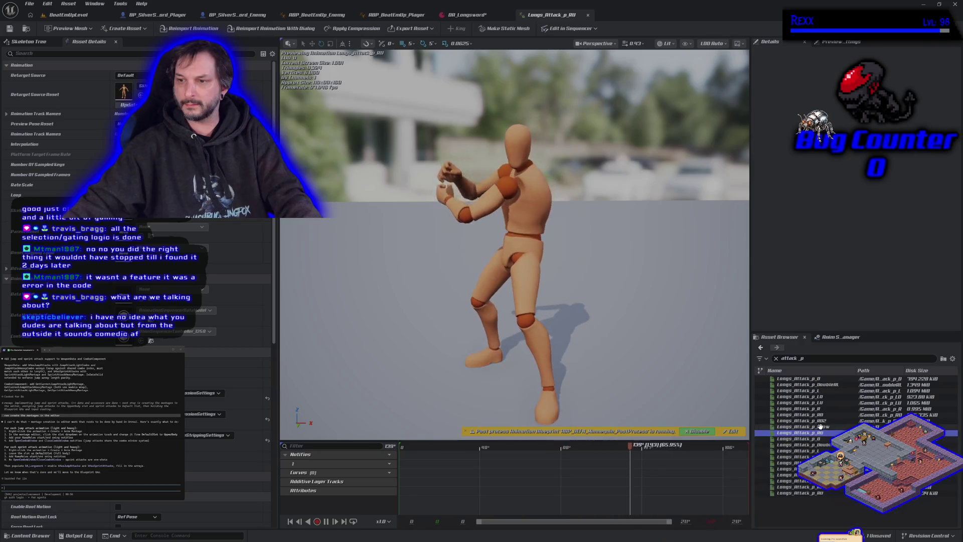
pyautogui.click(822, 427)
pyautogui.rightClick(823, 428)
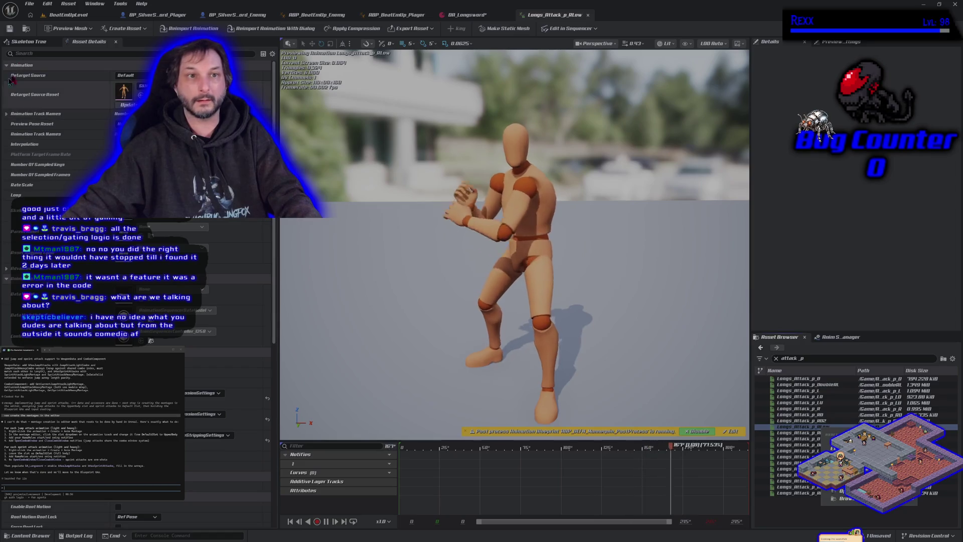
pyautogui.hotkey('ctrl', 'space')
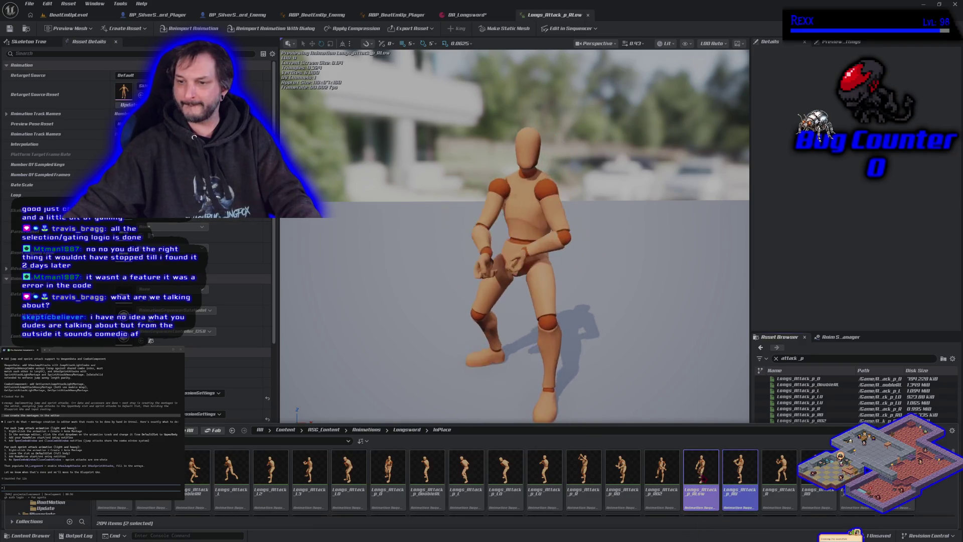
# Step: Create an attack montage from the Longs_Attack_p_RLow animation
pyautogui.rightClick(701, 480)
pyautogui.moveTo(748, 240)
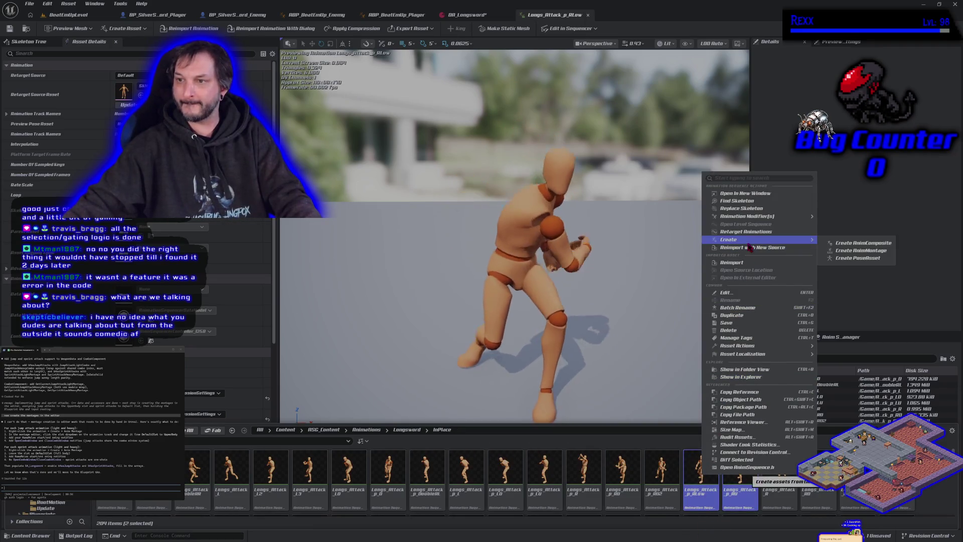
pyautogui.click(837, 251)
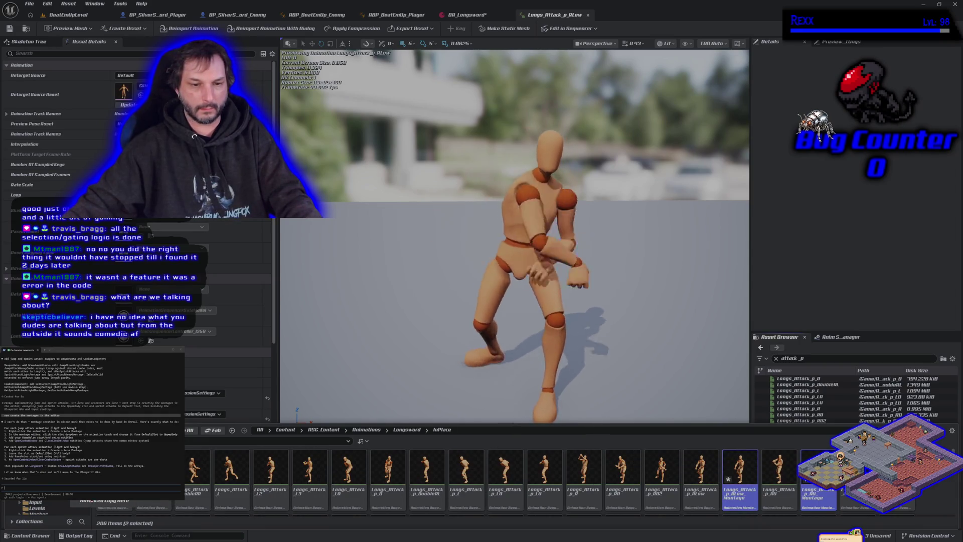
pyautogui.press('Delete')
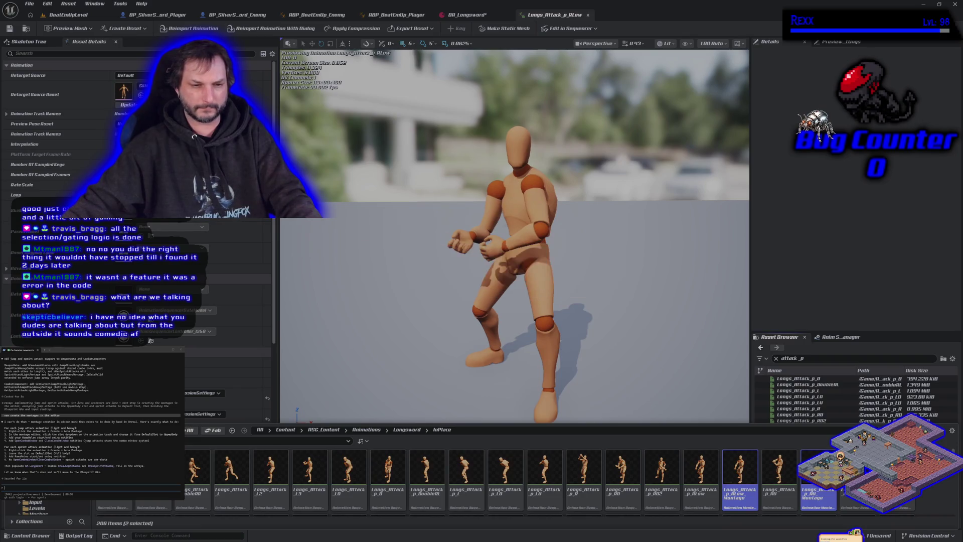
# Step: Go to Longsword Montage › Light_Attack and add a new asset there
pyautogui.click(117, 510)
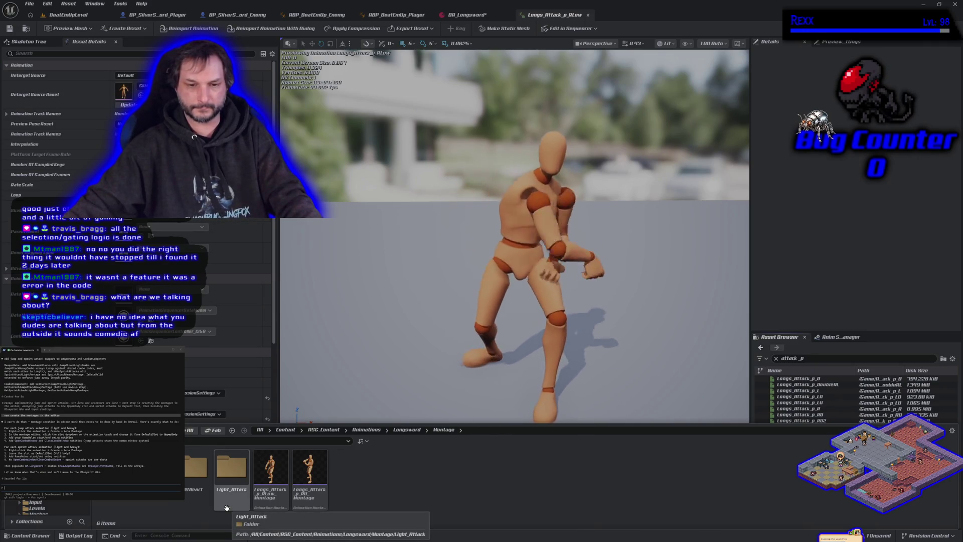
pyautogui.doubleClick(238, 498)
pyautogui.rightClick(224, 485)
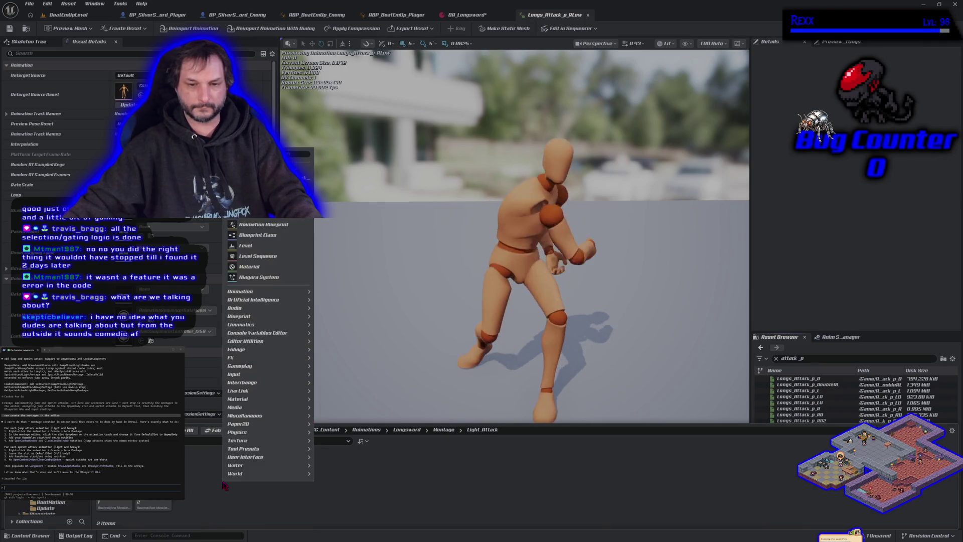
pyautogui.click(240, 291)
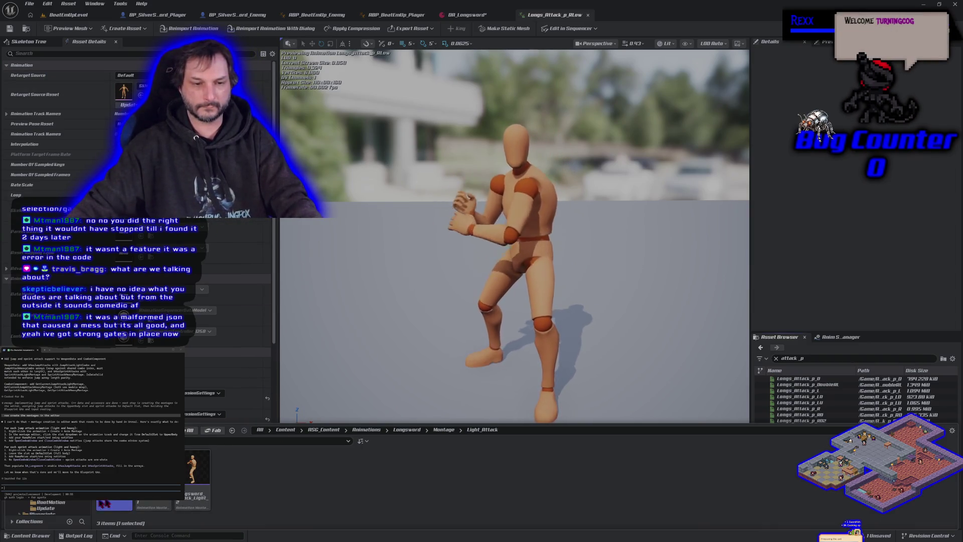
# Step: Move the RLow and RU attack montages into the Light_Attack Aerial folder
pyautogui.click(444, 430)
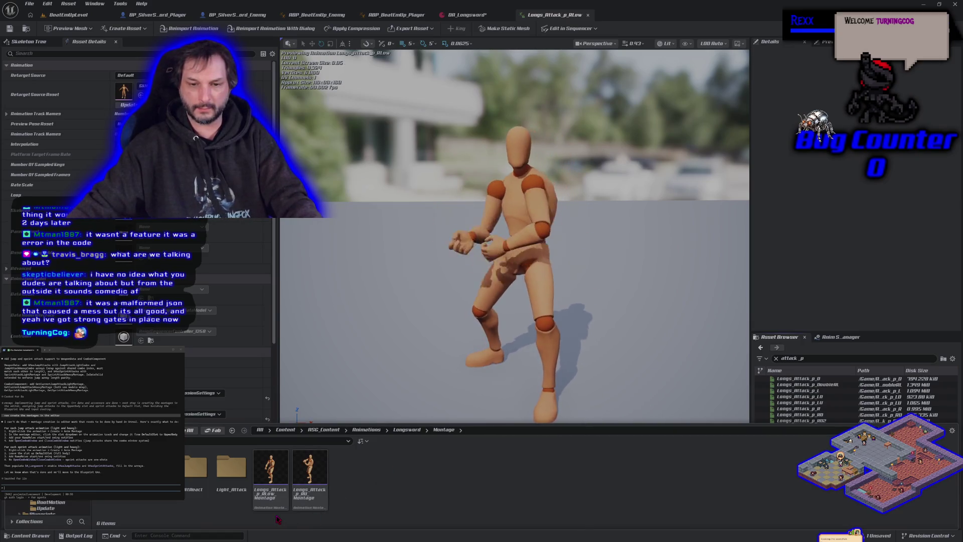
pyautogui.moveTo(264, 467)
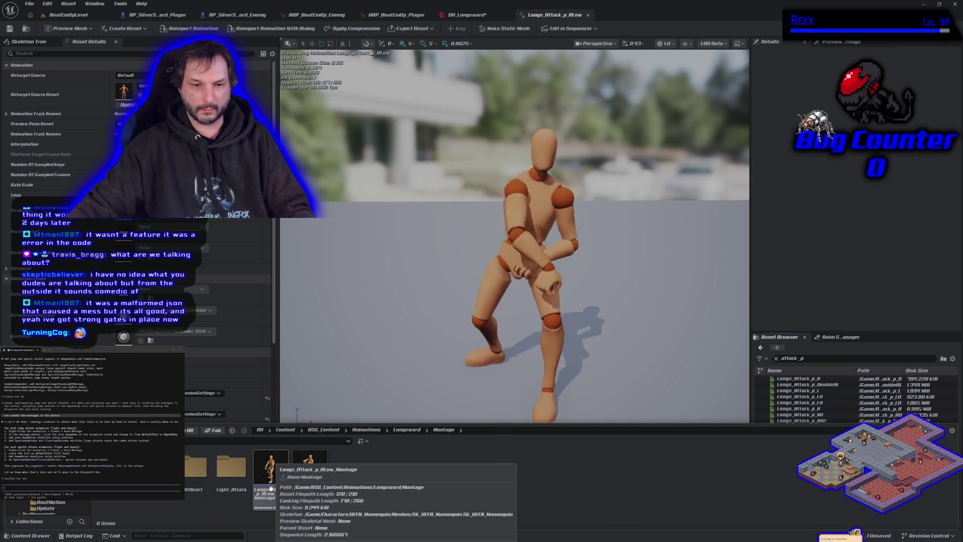
pyautogui.click(271, 482)
pyautogui.keyDown('ctrl'); pyautogui.click(308, 482); pyautogui.keyUp('ctrl')
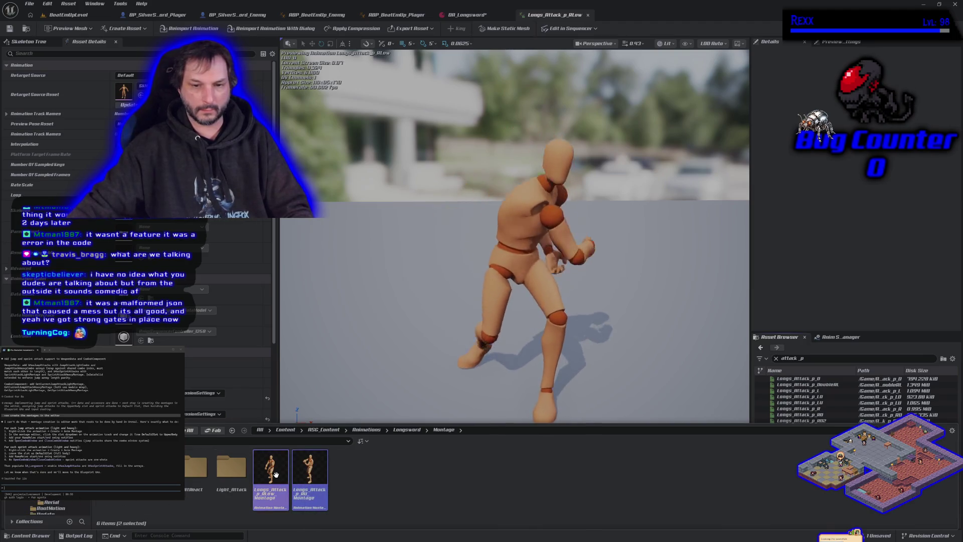
pyautogui.moveTo(275, 474)
pyautogui.moveTo(276, 474)
pyautogui.mouseDown()
pyautogui.moveTo(236, 507)
pyautogui.moveTo(58, 508)
pyautogui.mouseUp()
pyautogui.click(76, 516)
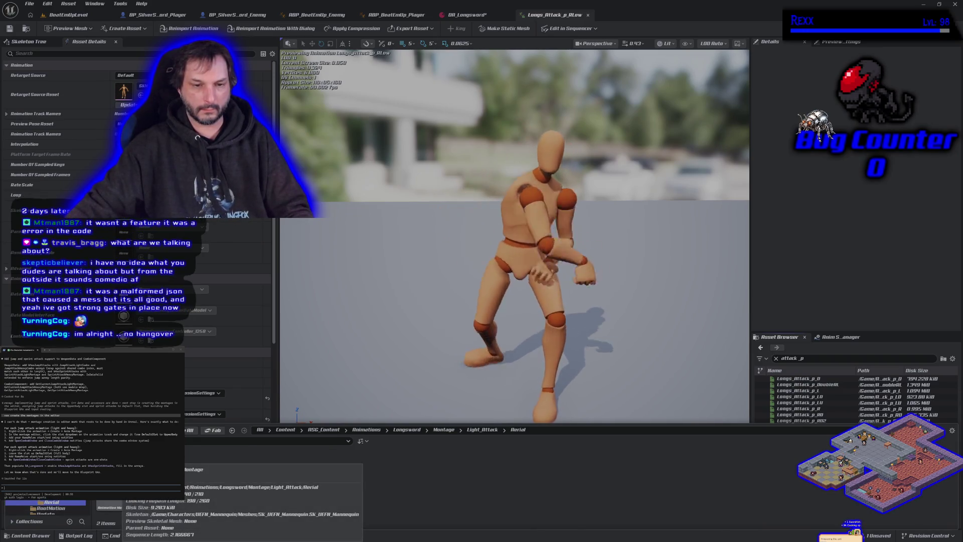
# Step: Open the RLow montage, enlarge its timeline and add two more notify tracks
pyautogui.doubleClick(114, 506)
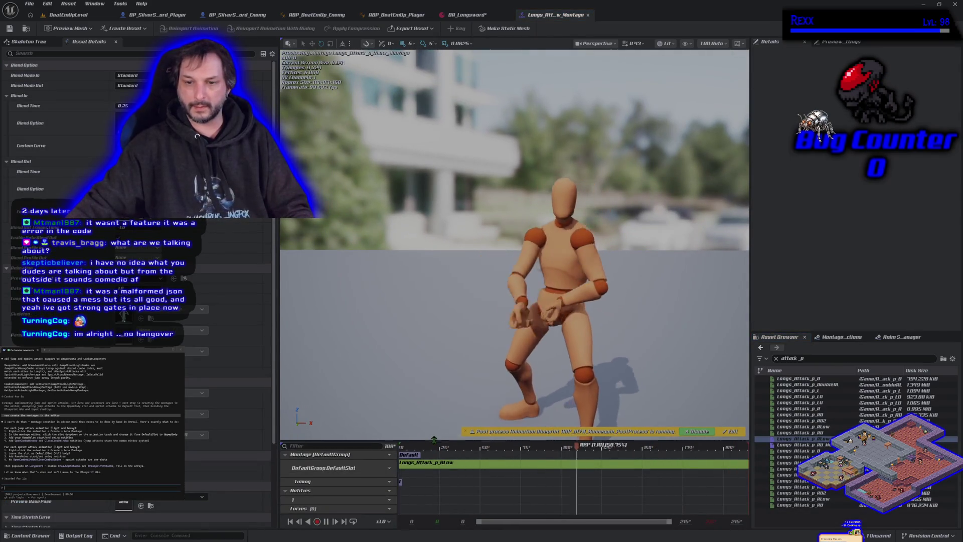
pyautogui.moveTo(434, 440); pyautogui.dragTo(435, 345)
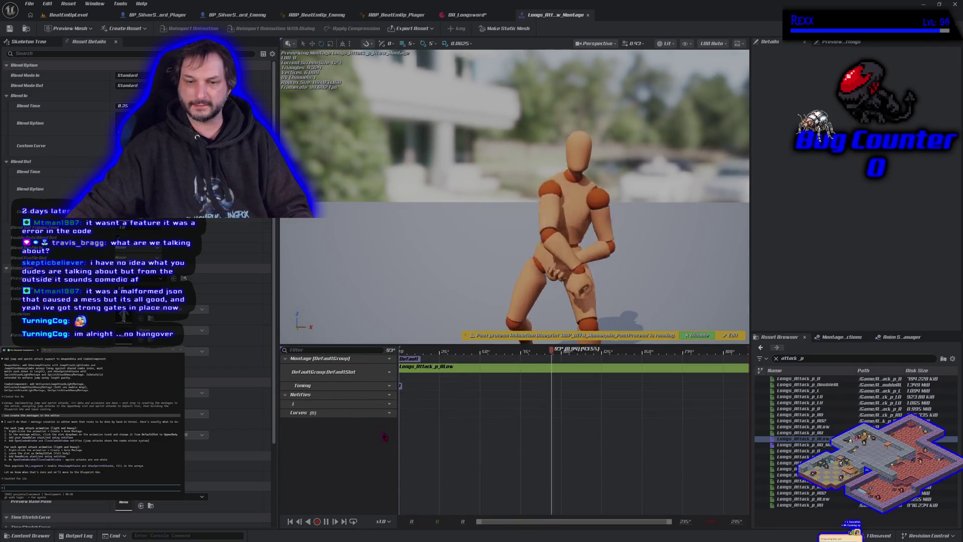
pyautogui.click(389, 395)
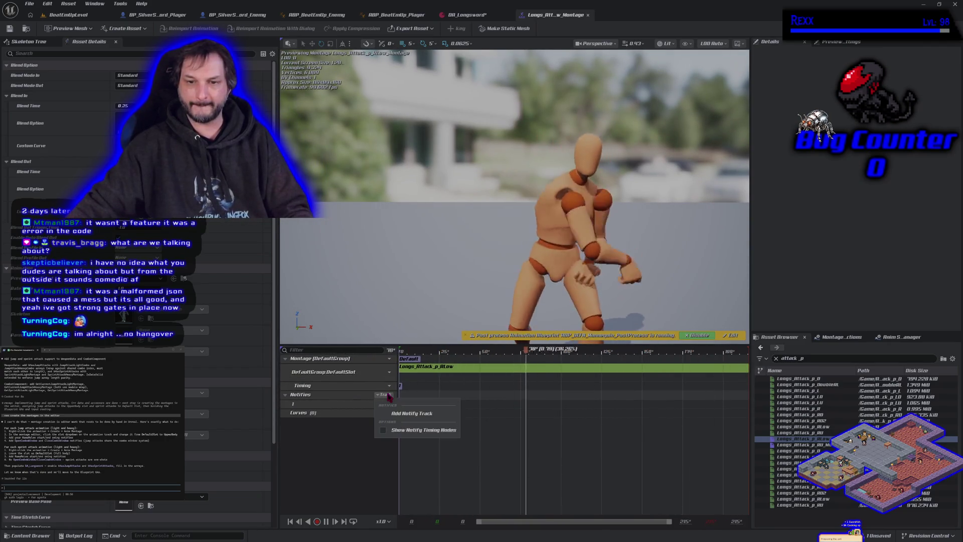
pyautogui.click(412, 413)
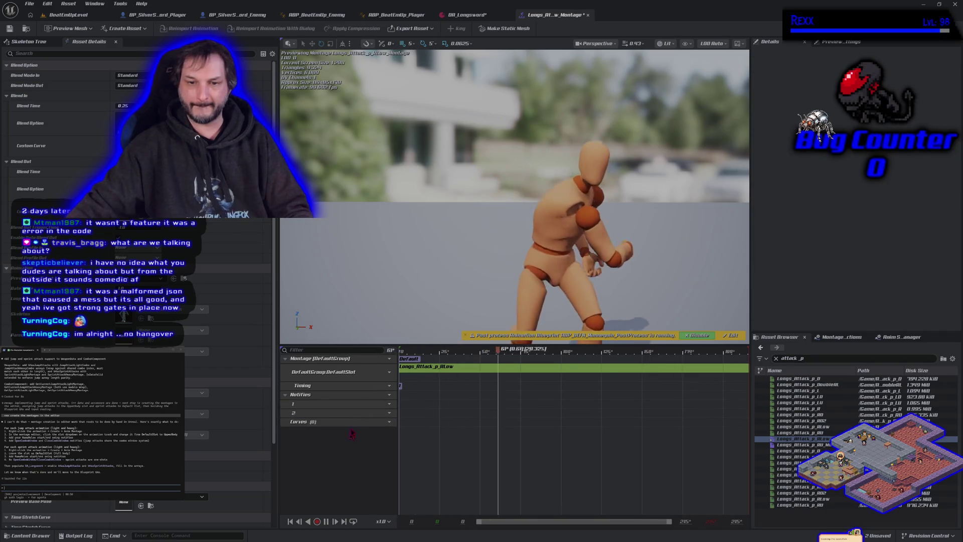
pyautogui.click(389, 395)
pyautogui.click(412, 413)
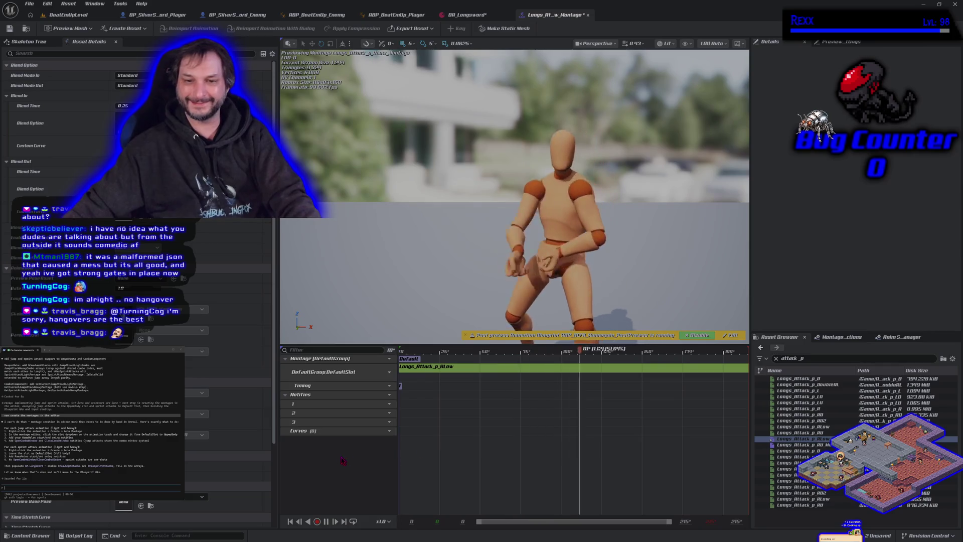
# Step: Pick another attack animation in the Asset Browser and clear its search filter
pyautogui.moveTo(798, 390)
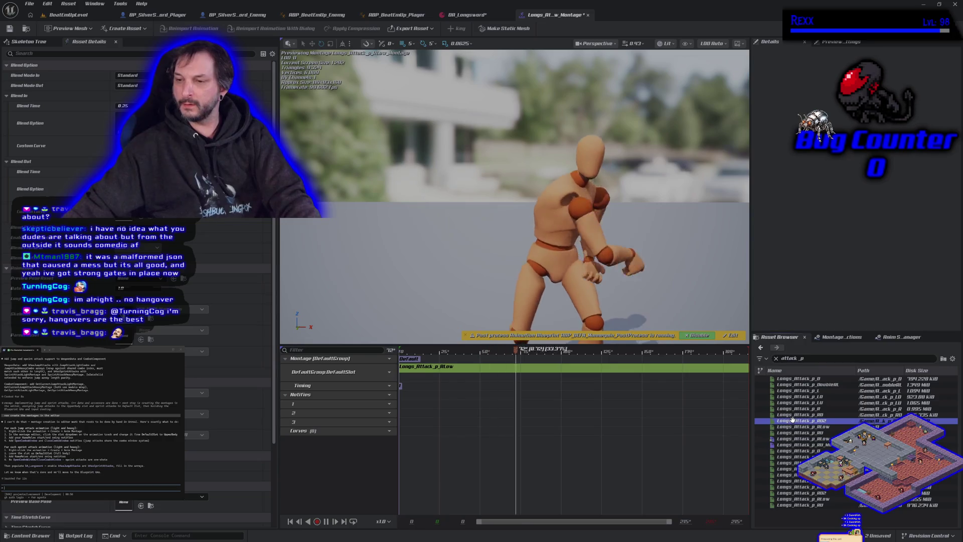
pyautogui.click(796, 421)
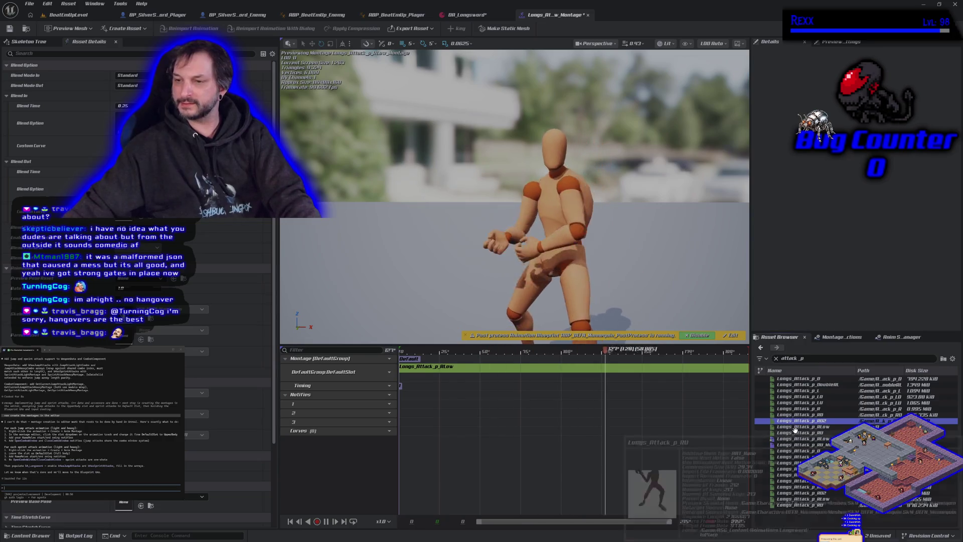
pyautogui.click(777, 359)
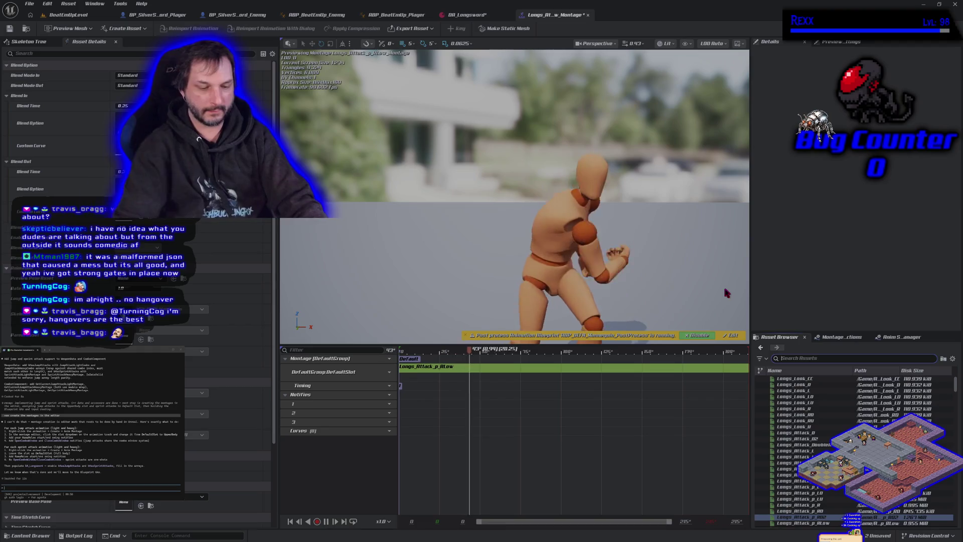
# Step: Rename the Aerial montages AM_Longsword_Attack_Air_Light_1 and _2, then filter assets by 'am_longsword'
pyautogui.write('mntmontage')
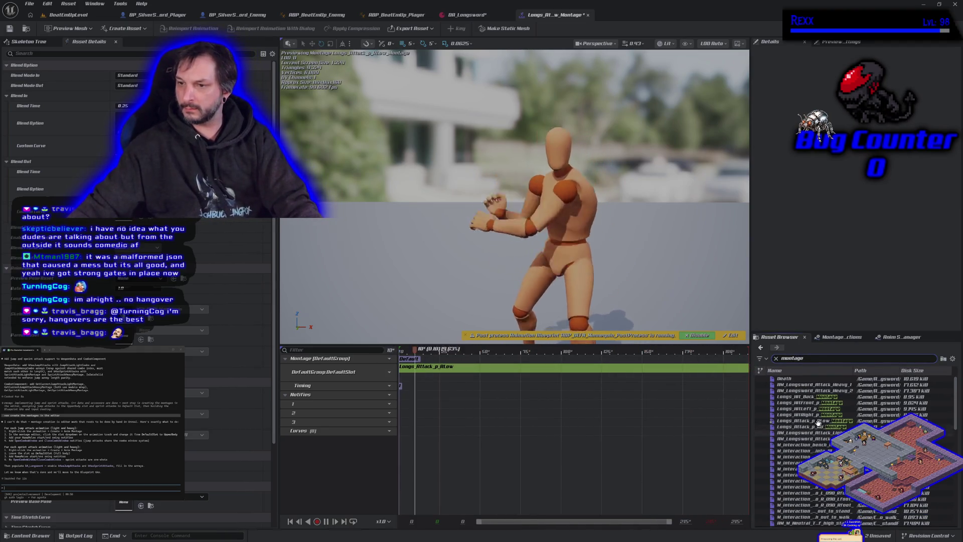
pyautogui.moveTo(812, 444)
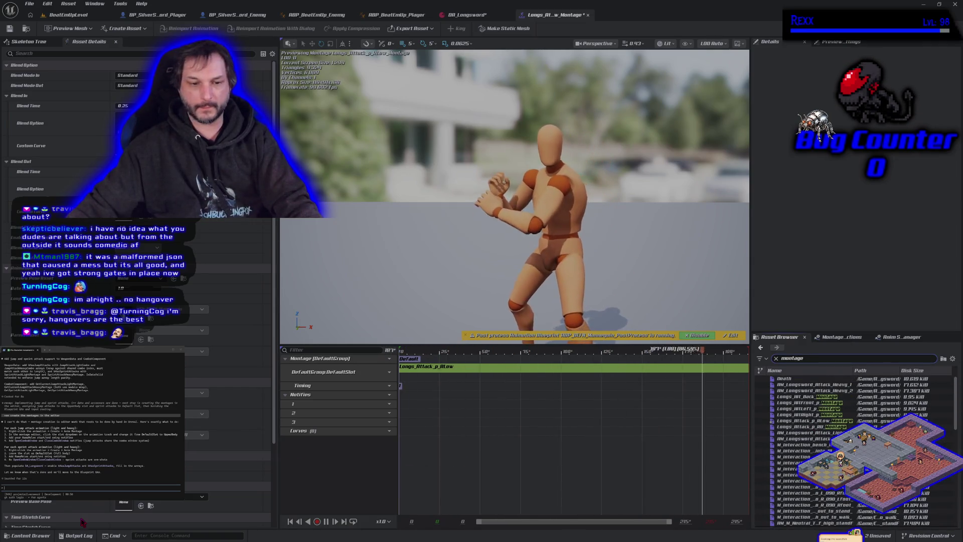
pyautogui.click(28, 535)
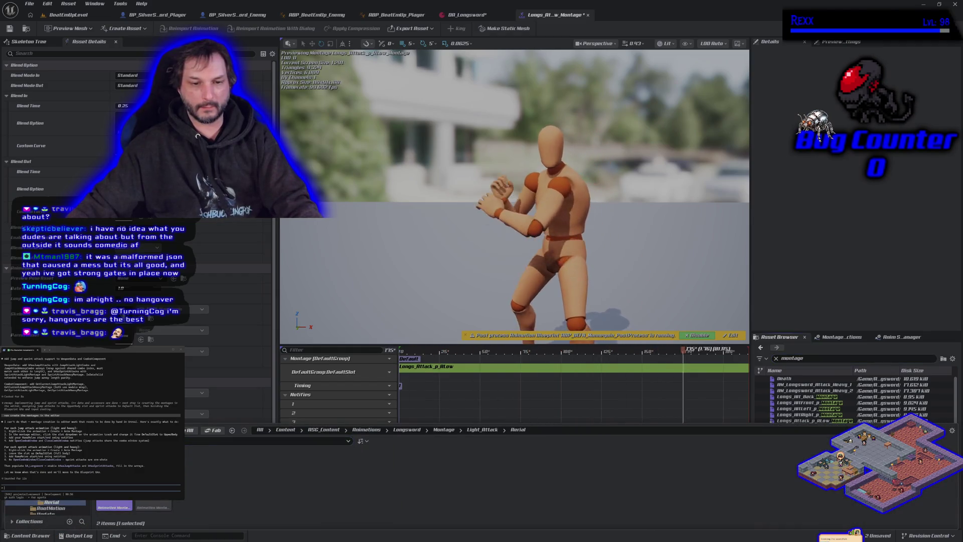
pyautogui.moveTo(112, 501)
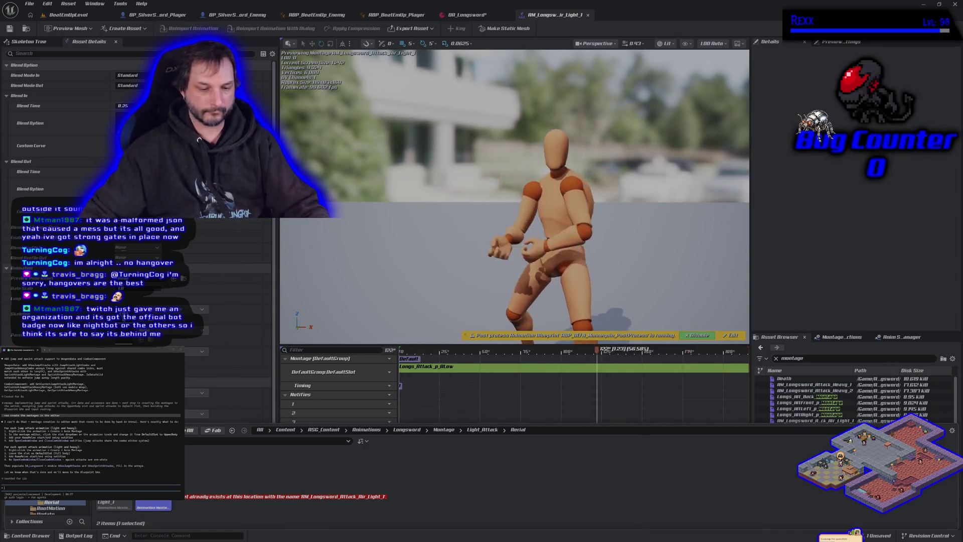
pyautogui.press('Return')
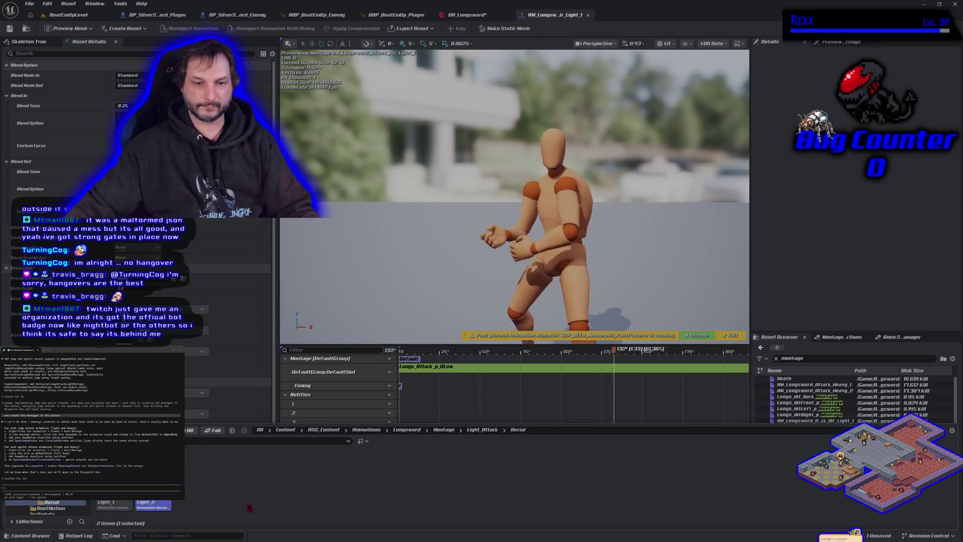
pyautogui.click(853, 358)
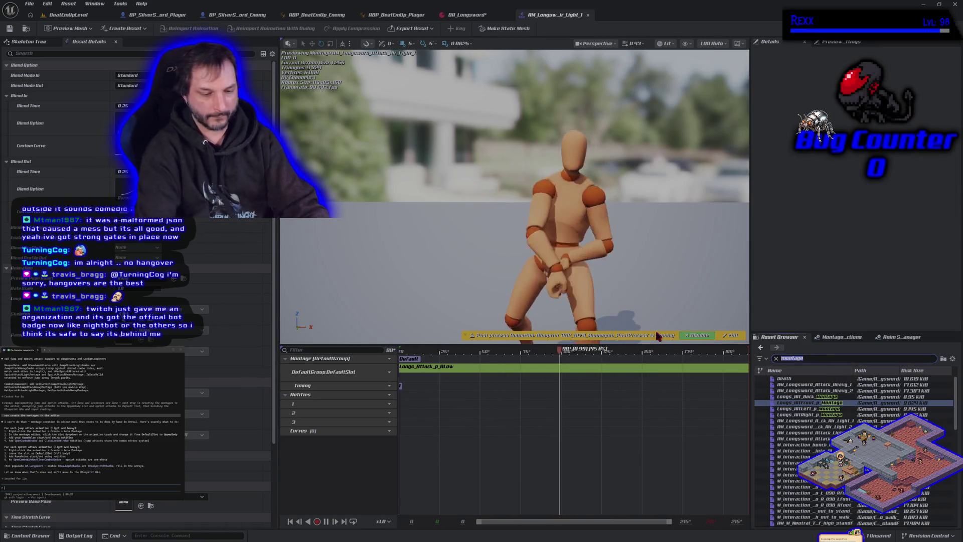
pyautogui.write('am_long')
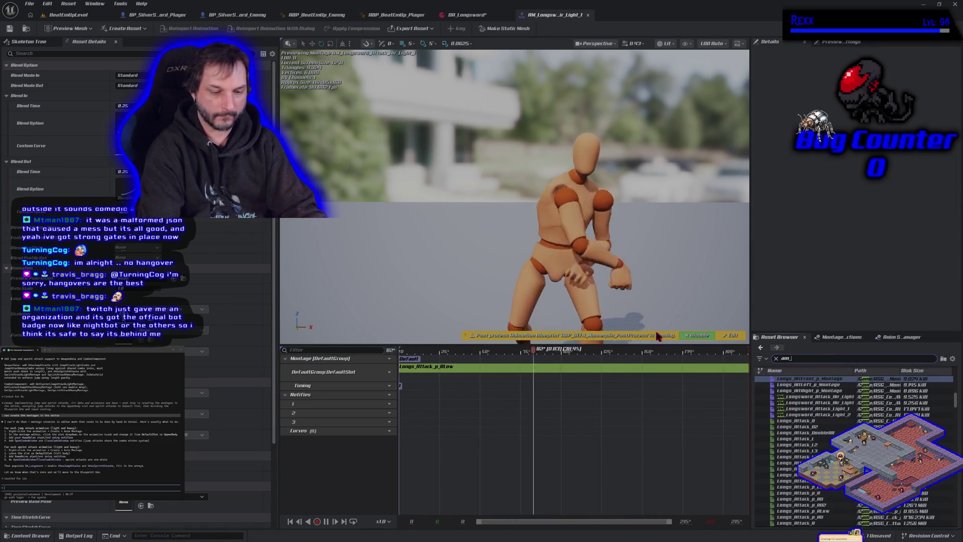
pyautogui.write('sword')
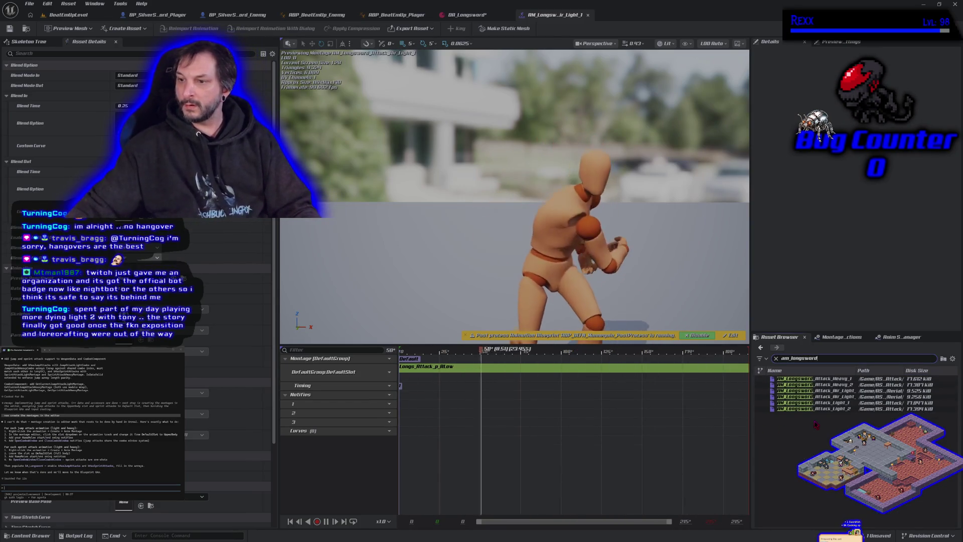
# Step: Open AM_Longsword_Attack_Light_1, pause it and inspect one of its notifies
pyautogui.doubleClick(829, 402)
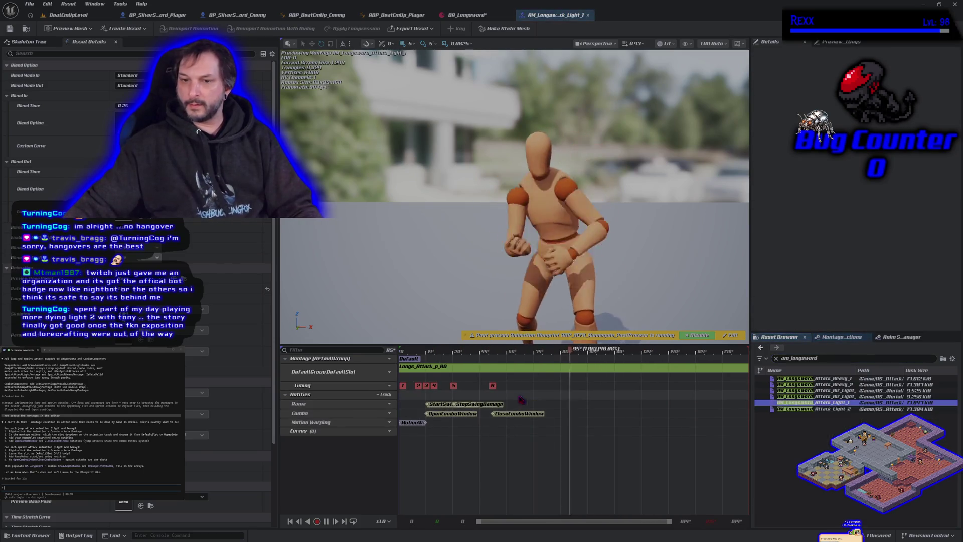
pyautogui.click(327, 522)
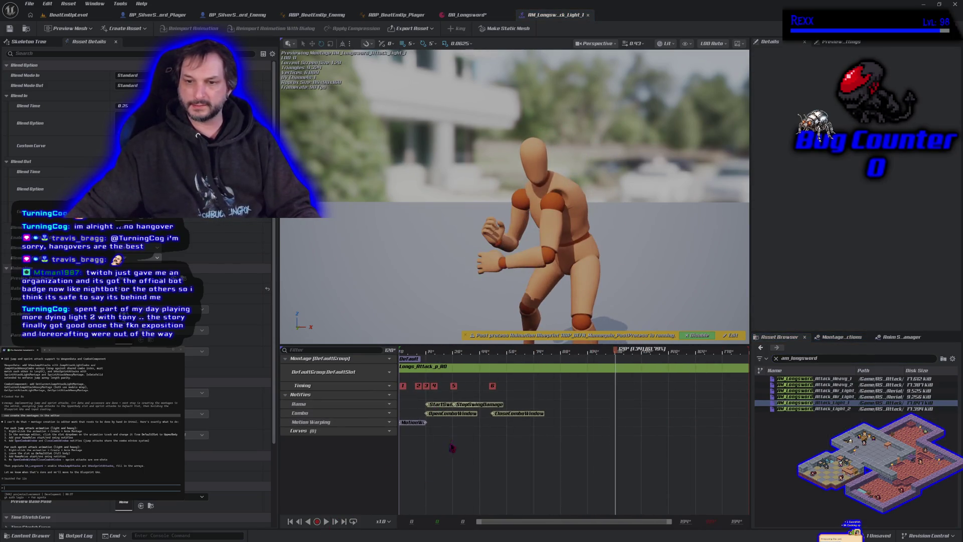
pyautogui.click(470, 407)
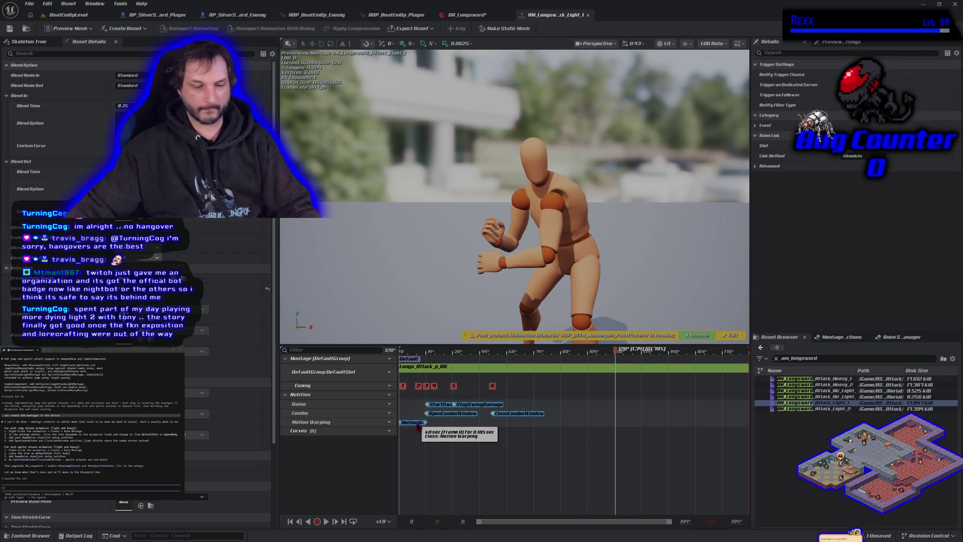
# Step: Open both Air_Light montages to review their notifies, then Save All
pyautogui.doubleClick(829, 390)
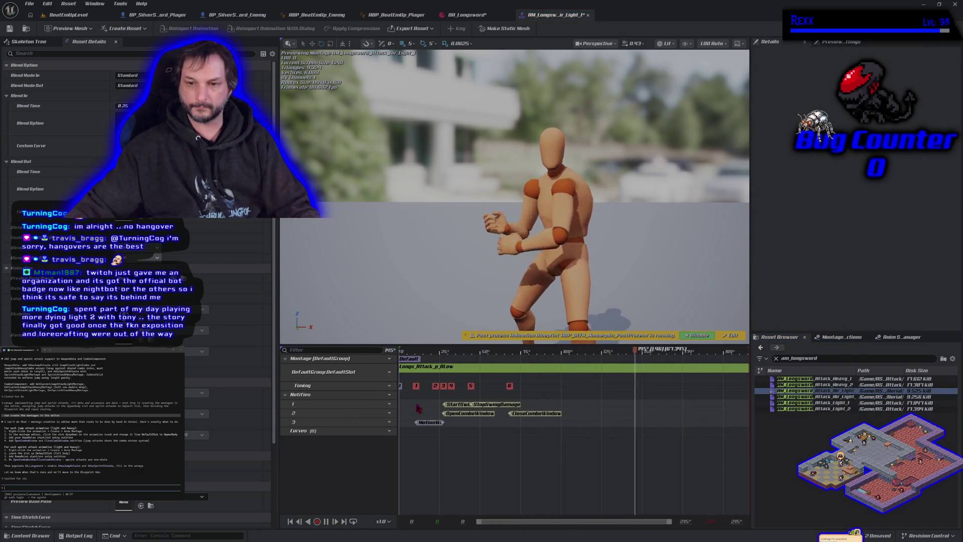
pyautogui.click(823, 397)
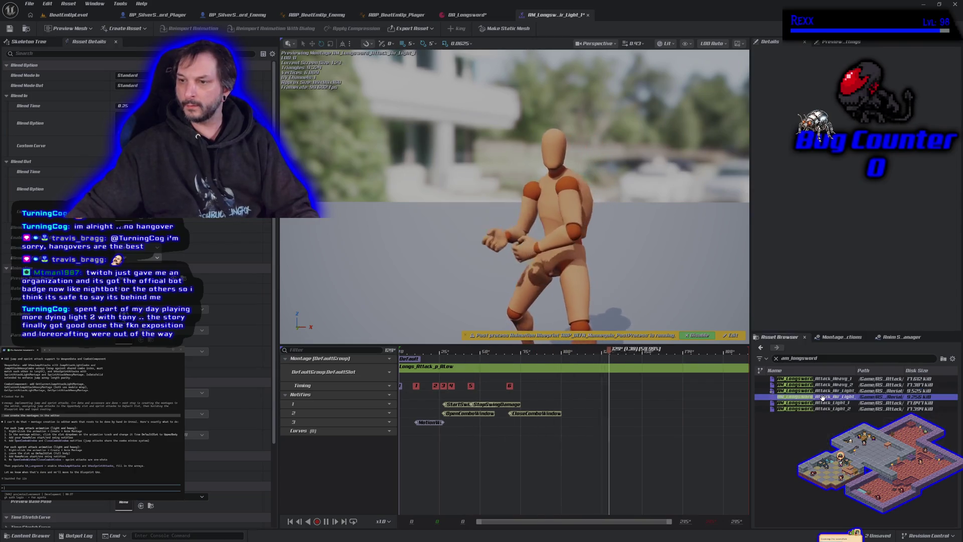
pyautogui.doubleClick(823, 397)
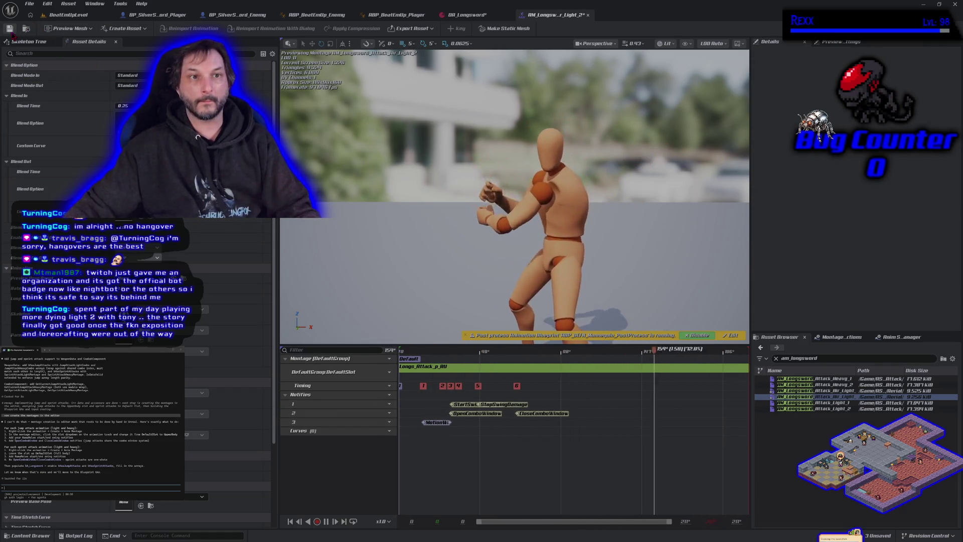
pyautogui.click(29, 3)
pyautogui.click(53, 47)
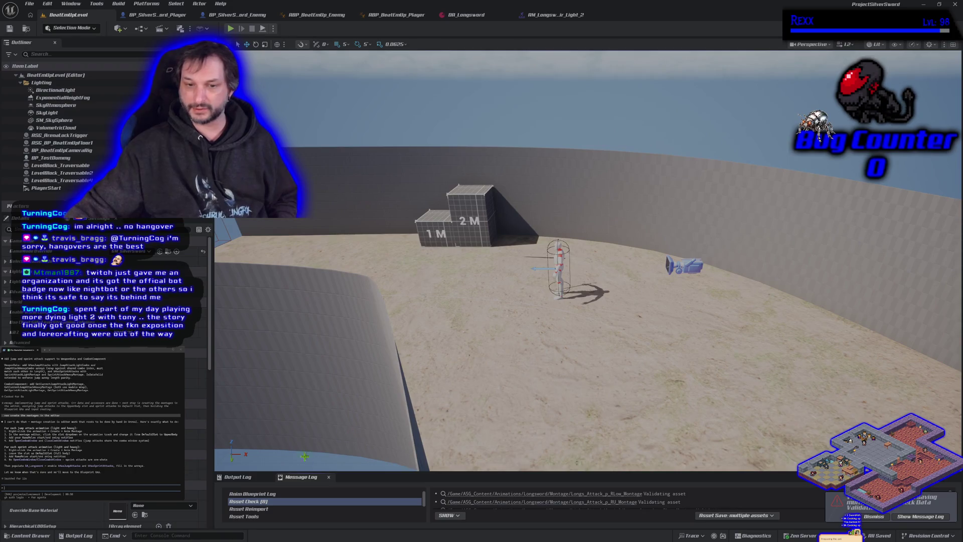
# Step: Show the root Content folder in the content drawer
pyautogui.click(28, 536)
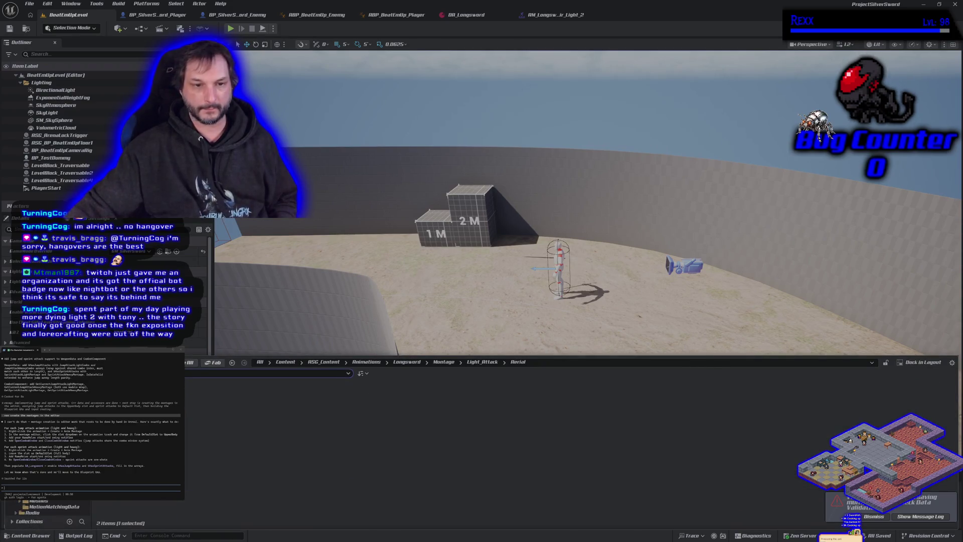
pyautogui.click(56, 381)
pyautogui.rightClick(55, 382)
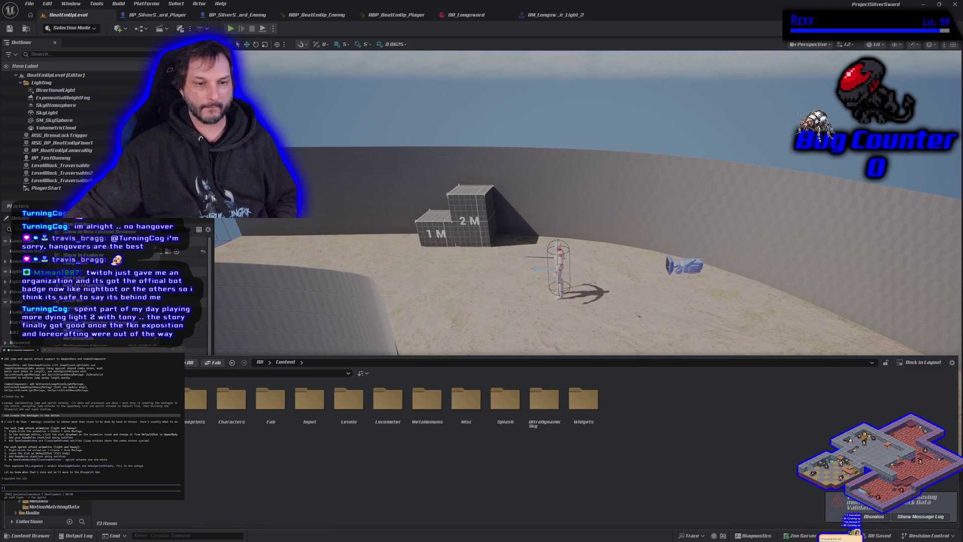
pyautogui.press('Escape')
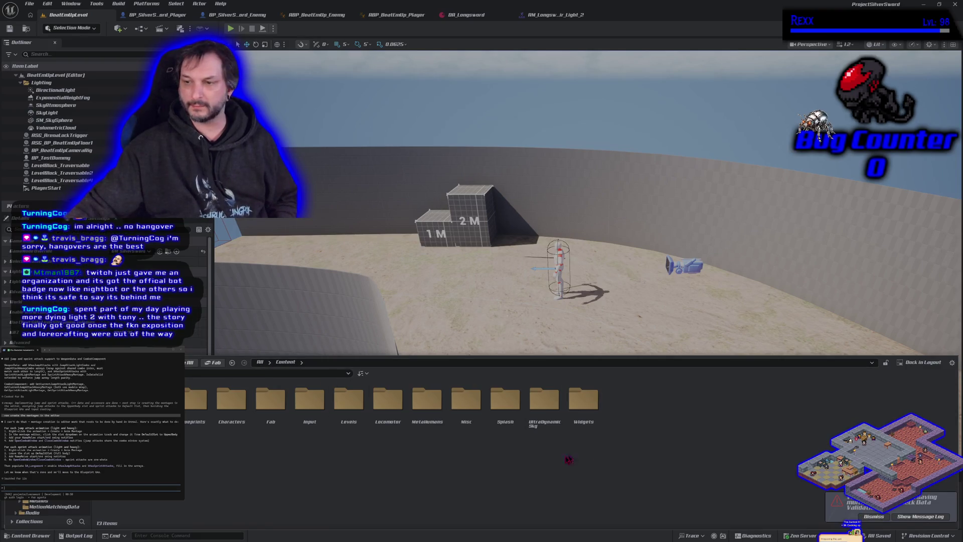
# Step: Enlarge the Message Log to read the DA_Longsword validation error, then open DA_Longsword
pyautogui.click(912, 517)
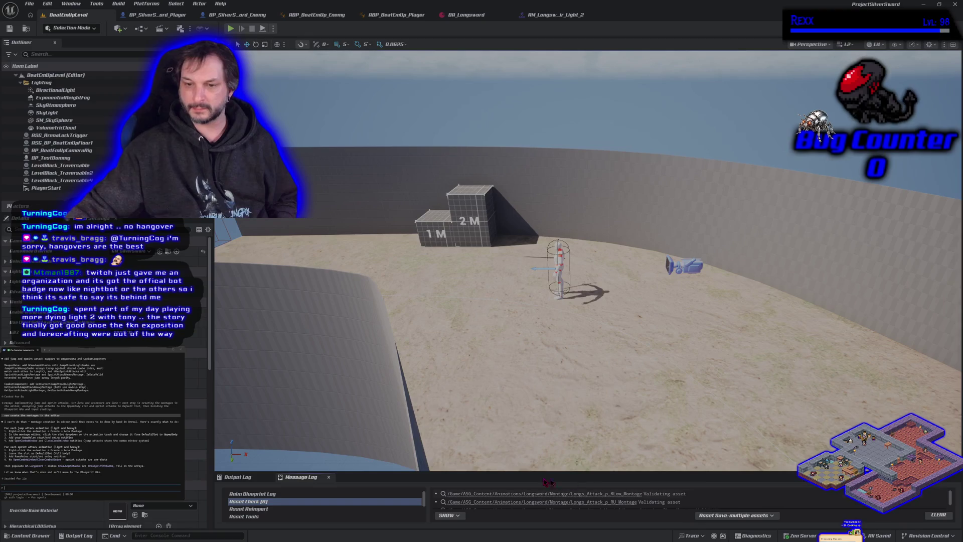
pyautogui.moveTo(533, 475); pyautogui.dragTo(542, 323)
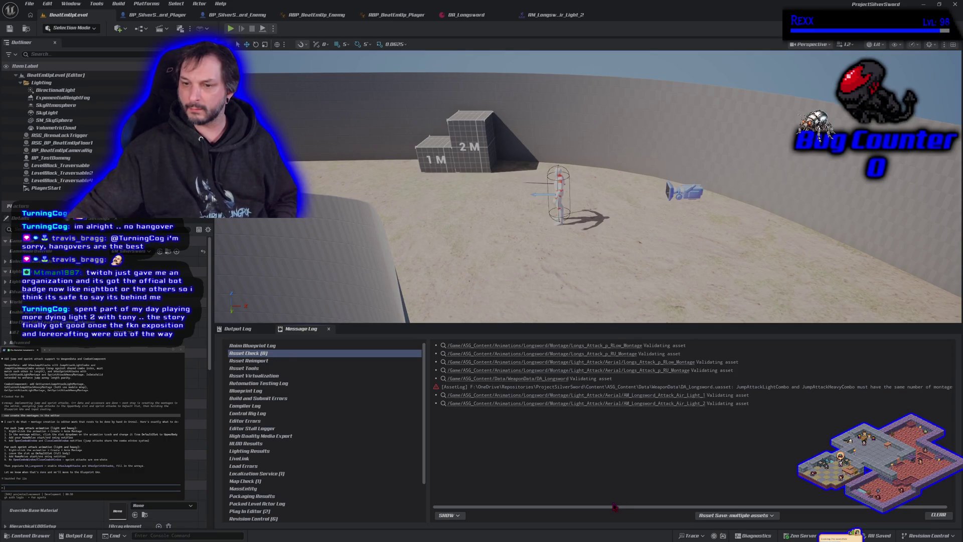
pyautogui.moveTo(614, 508); pyautogui.dragTo(677, 526)
pyautogui.moveTo(589, 523); pyautogui.dragTo(464, 332)
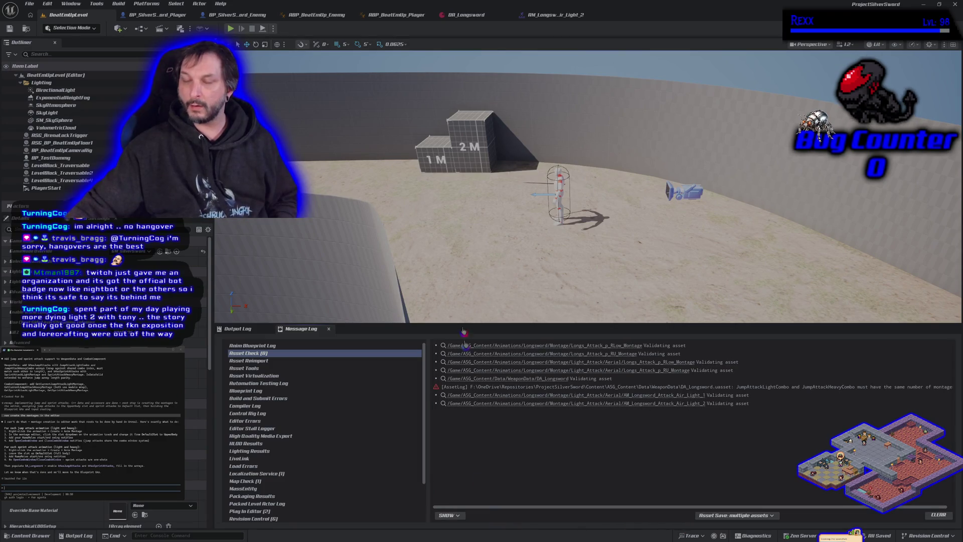
pyautogui.click(462, 16)
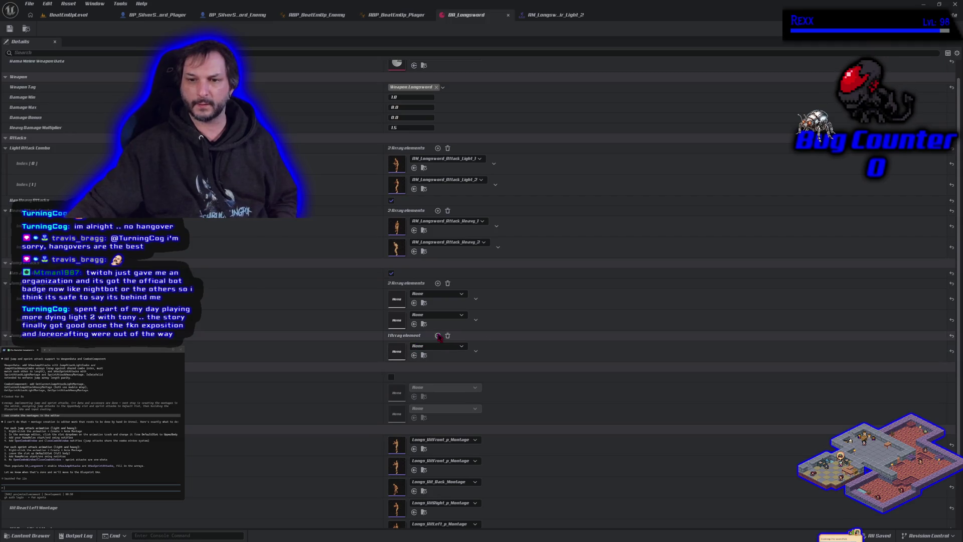
# Step: Add a second jump combo slot and float the DA_Longsword window, enlarged to show all entries
pyautogui.click(438, 337)
pyautogui.click(58, 19)
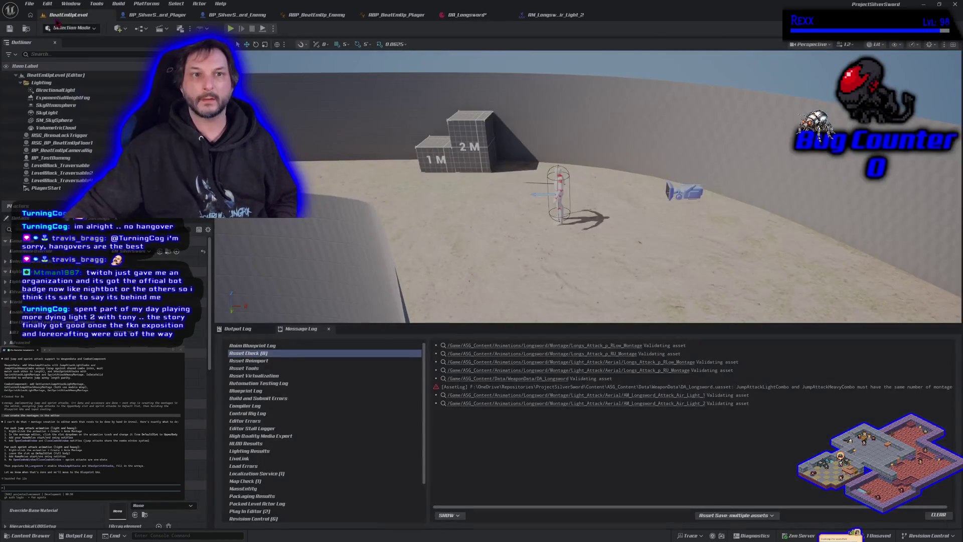
pyautogui.moveTo(467, 14)
pyautogui.mouseDown()
pyautogui.moveTo(452, 60)
pyautogui.moveTo(382, 128)
pyautogui.mouseUp()
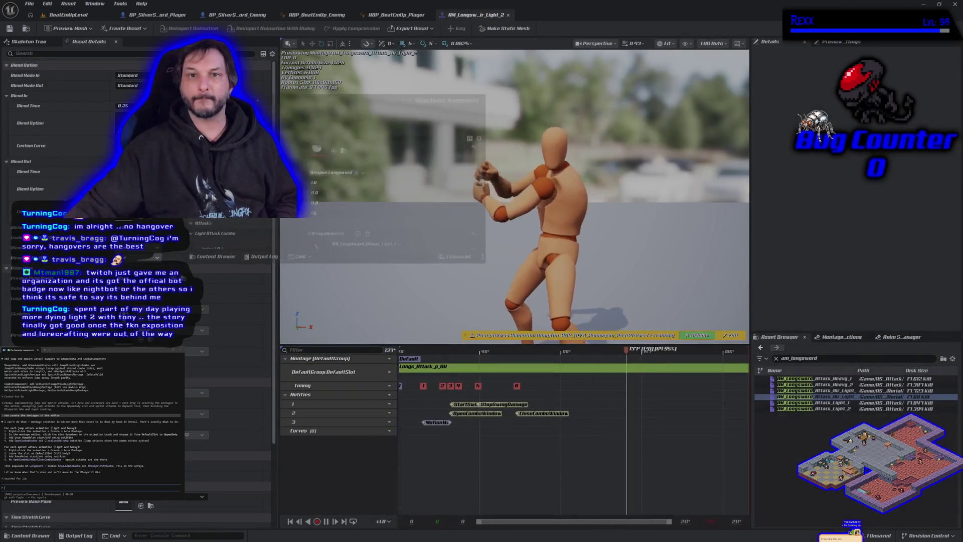
pyautogui.click(60, 16)
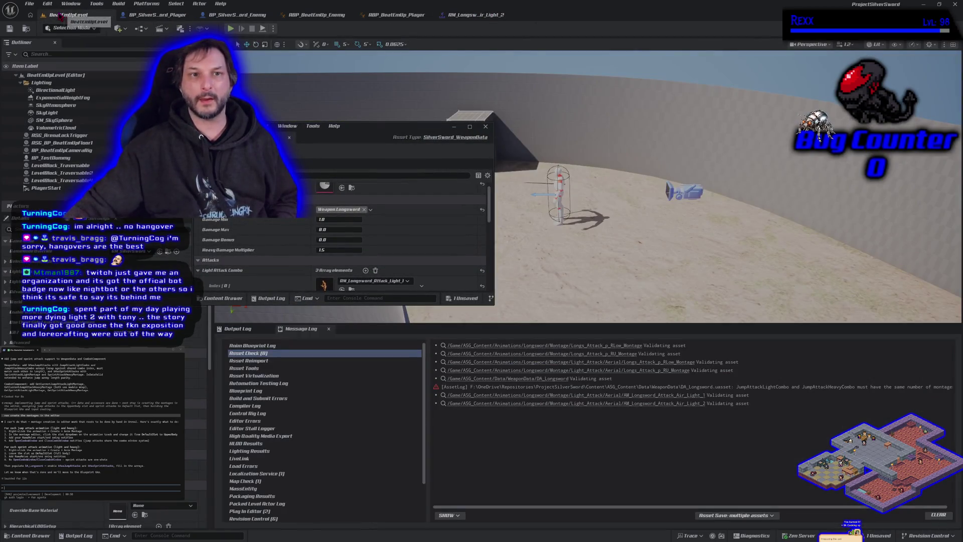
pyautogui.moveTo(374, 137); pyautogui.dragTo(308, 109)
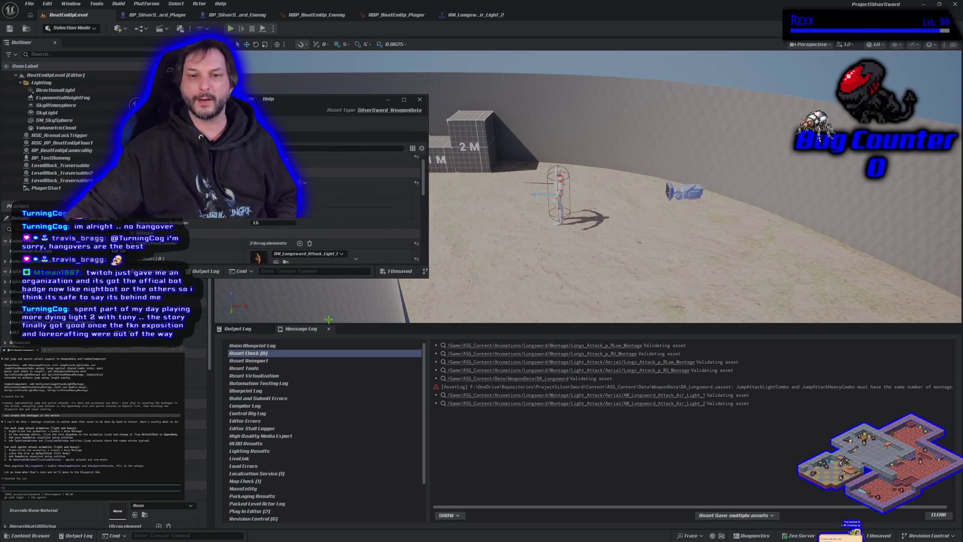
pyautogui.moveTo(321, 277); pyautogui.dragTo(321, 496)
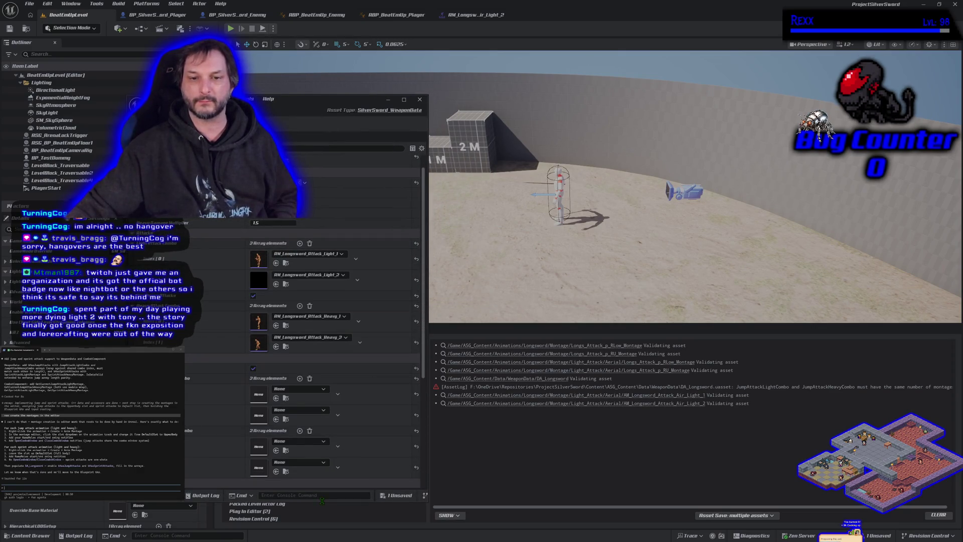
pyautogui.scroll(-2, 345, 414)
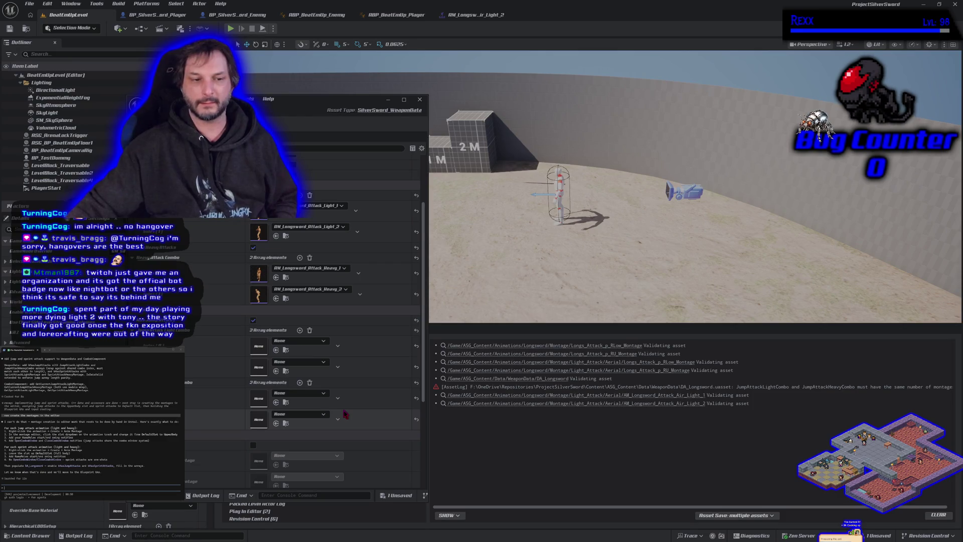
pyautogui.scroll(2, 346, 414)
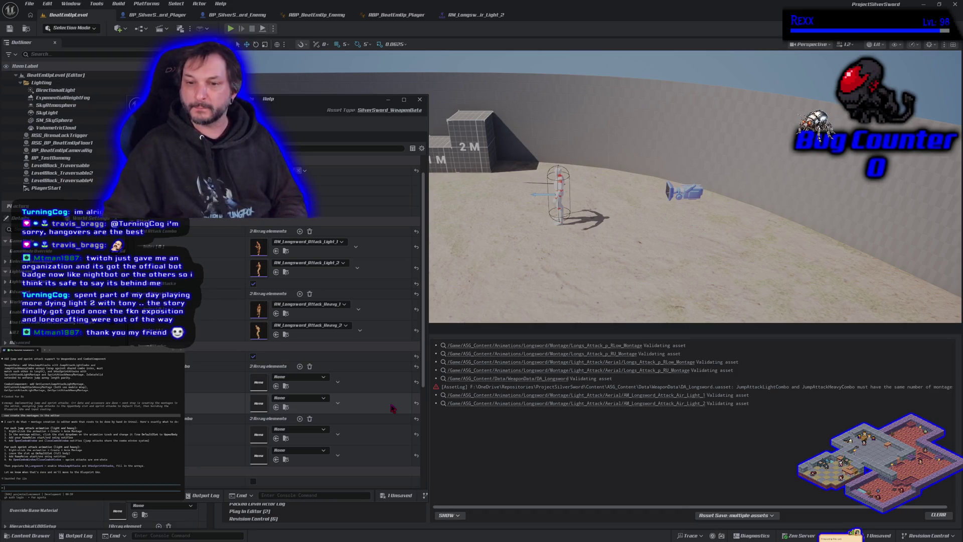
# Step: Clear the Message Log and dock the DA_Longsword window back into the editor
pyautogui.click(943, 515)
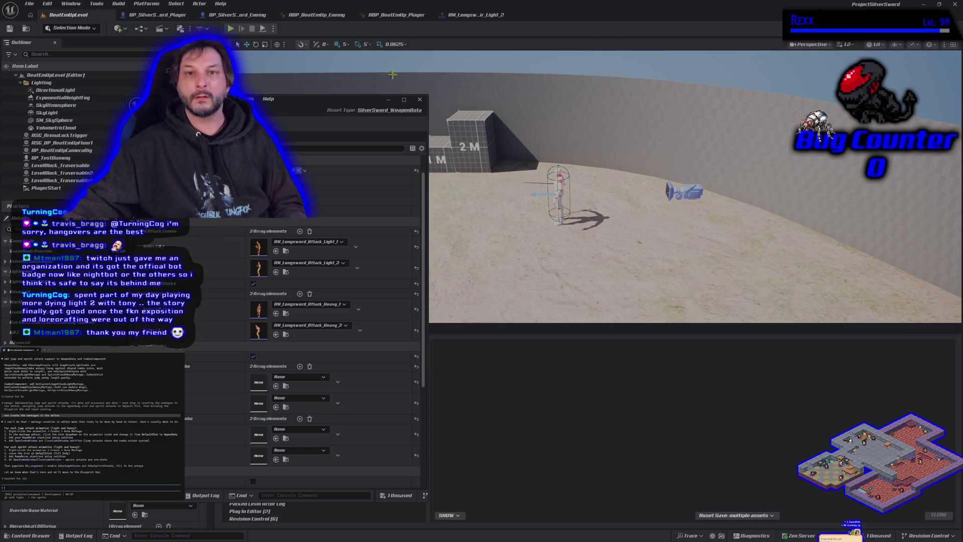
pyautogui.click(472, 15)
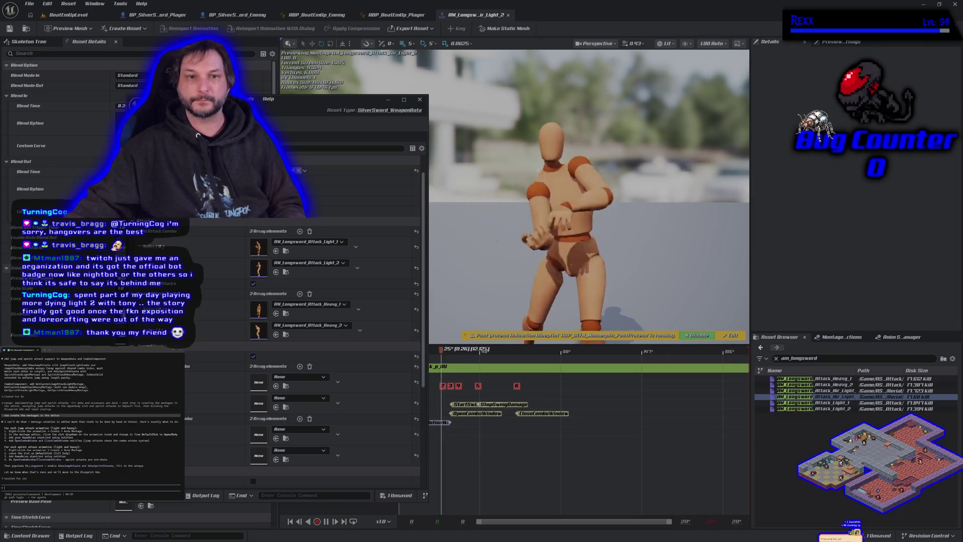
pyautogui.moveTo(217, 99)
pyautogui.mouseDown()
pyautogui.moveTo(607, 58)
pyautogui.moveTo(552, 15)
pyautogui.mouseUp()
pyautogui.click(35, 536)
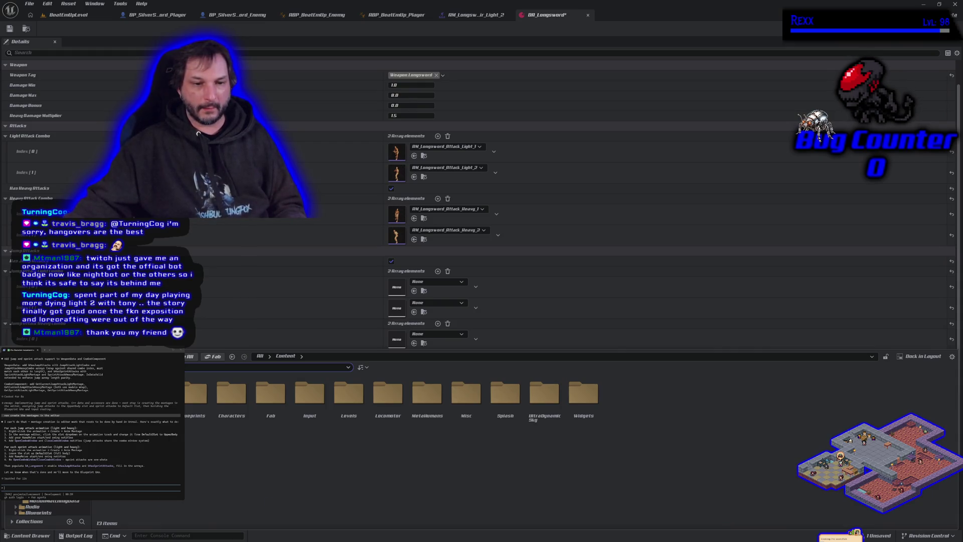
# Step: Drop AM_Longsword_Attack_Air_Light_1 and _2 into the two jump light slots, then open Air_Light_1
pyautogui.click(170, 461)
pyautogui.moveTo(120, 397)
pyautogui.mouseDown()
pyautogui.moveTo(424, 297)
pyautogui.moveTo(406, 285)
pyautogui.mouseUp()
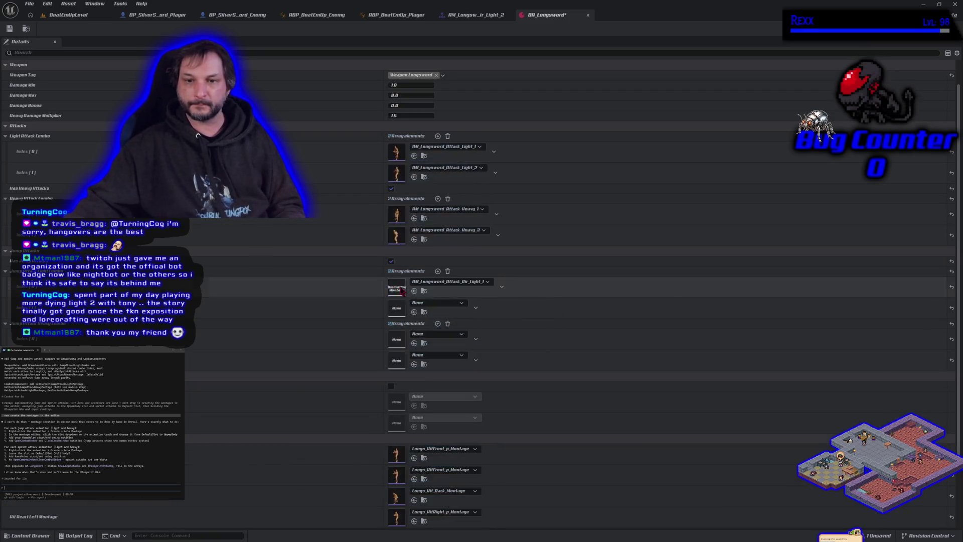
pyautogui.click(28, 536)
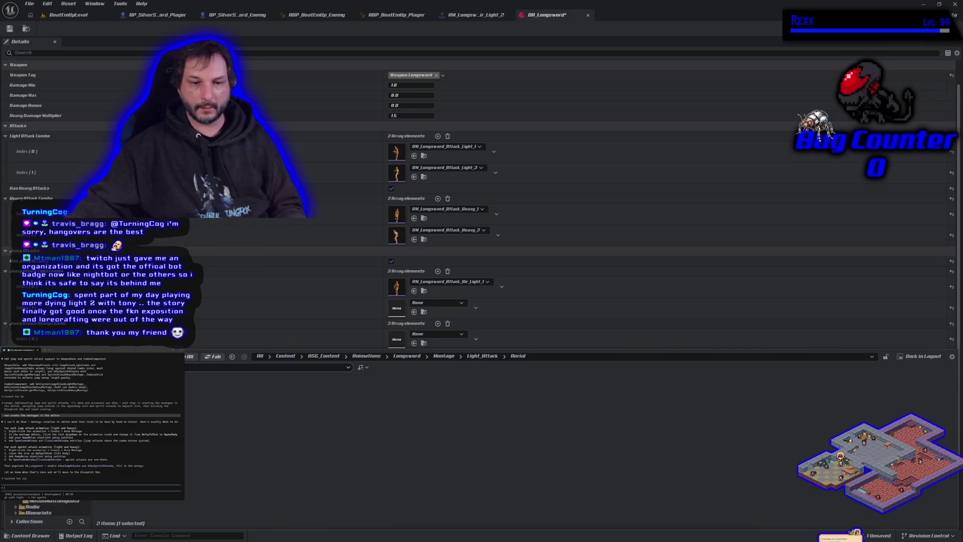
pyautogui.moveTo(170, 396)
pyautogui.mouseDown()
pyautogui.moveTo(317, 358)
pyautogui.moveTo(400, 309)
pyautogui.mouseUp()
pyautogui.click(28, 535)
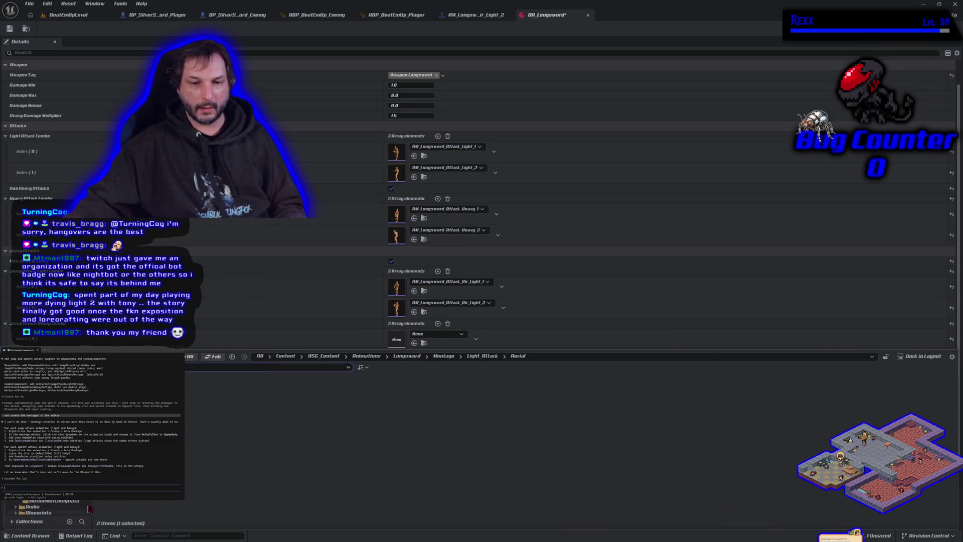
pyautogui.doubleClick(125, 397)
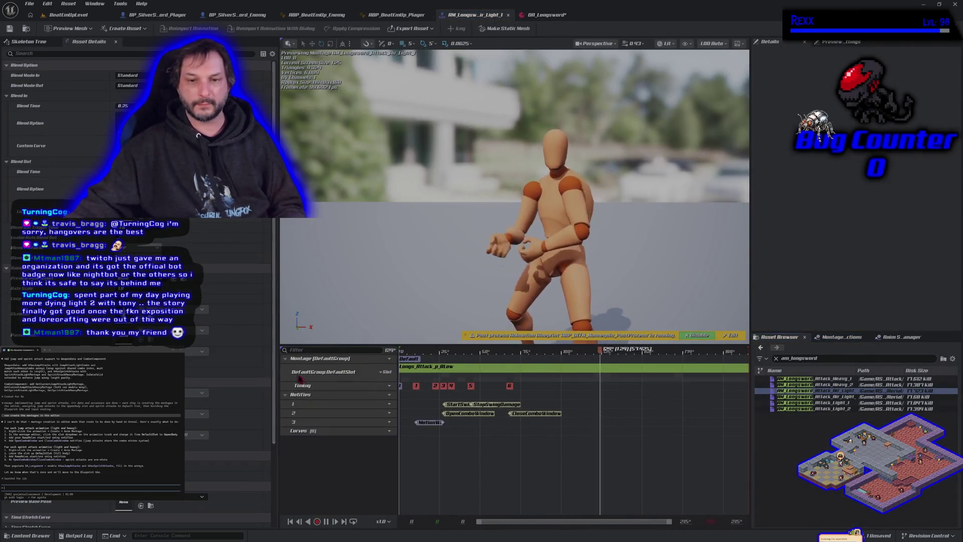
# Step: Set the Air_Light_1 montage slot to PartialsUpperBody and save it
pyautogui.click(385, 372)
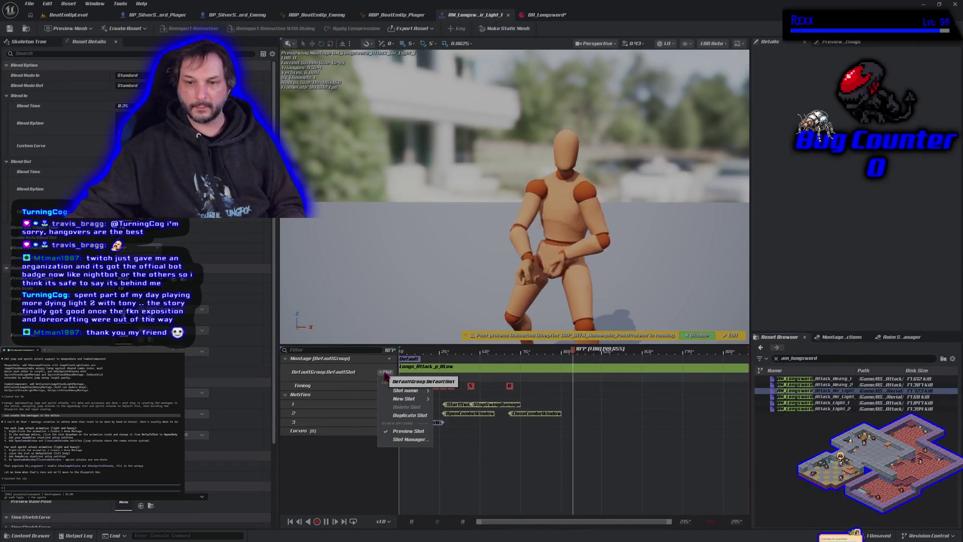
pyautogui.moveTo(404, 390)
pyautogui.click(451, 406)
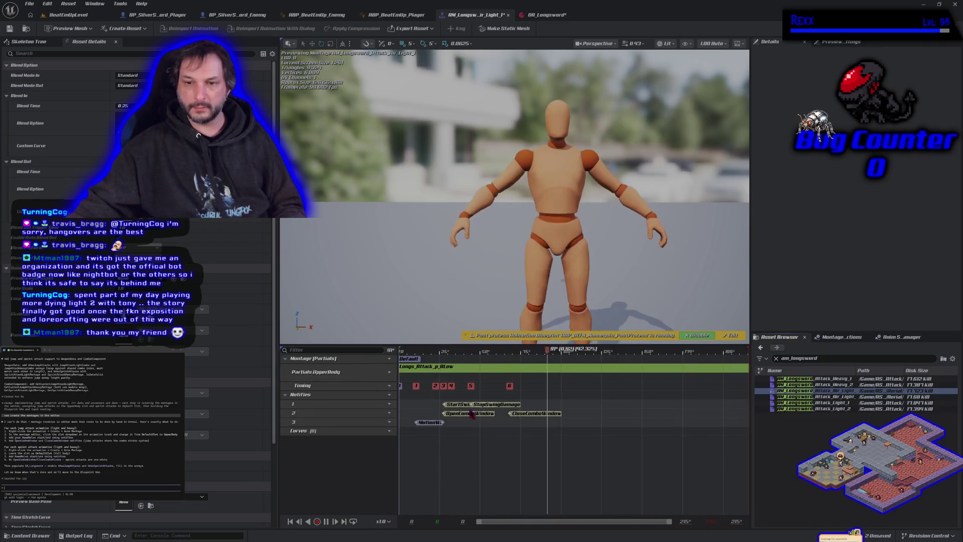
pyautogui.click(9, 28)
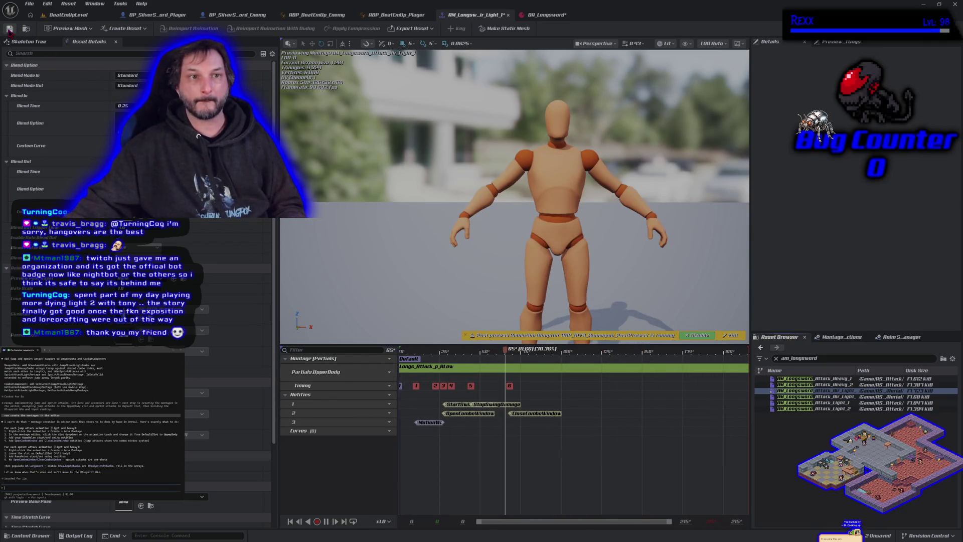
# Step: Open the Air_Light_2 montage, set its slot to PartialsUpperBody, and save it
pyautogui.doubleClick(845, 398)
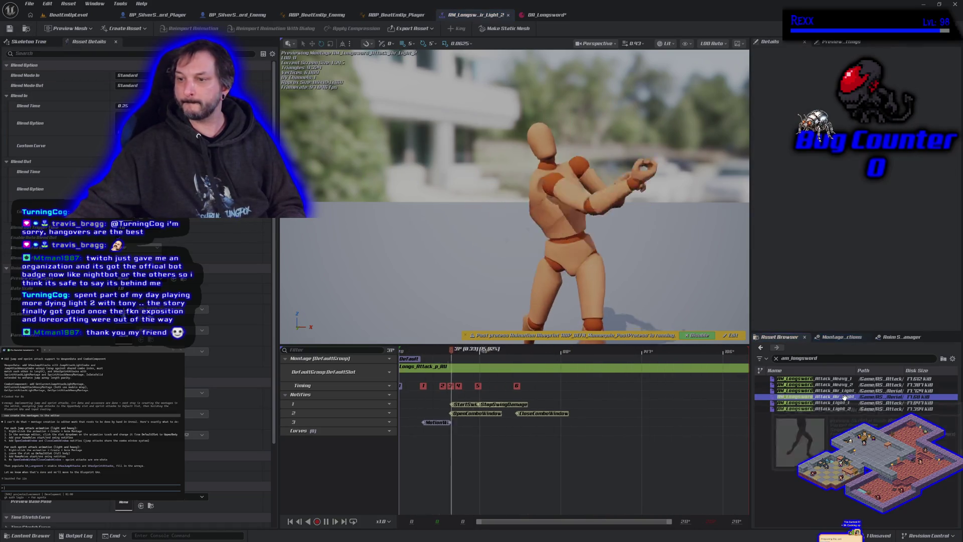
pyautogui.click(389, 372)
pyautogui.moveTo(409, 391)
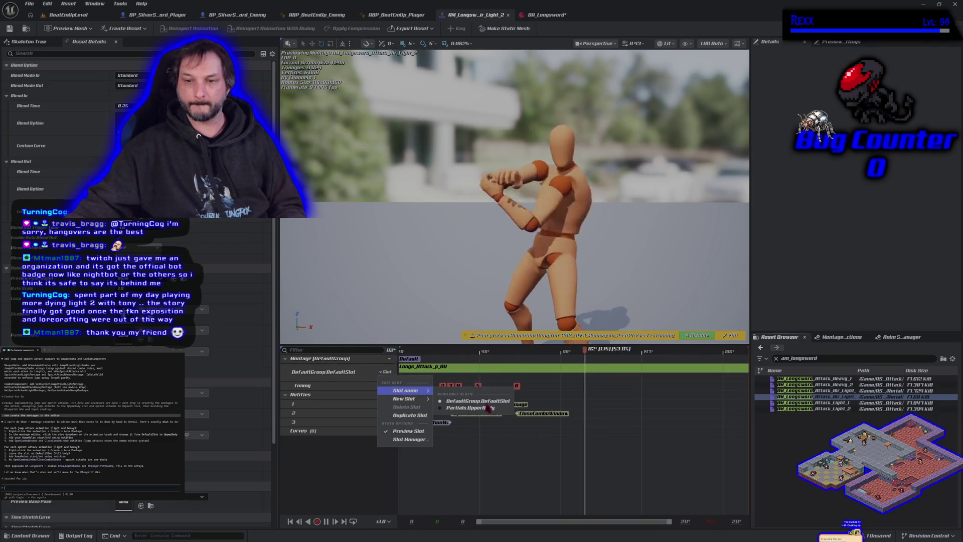
pyautogui.click(481, 408)
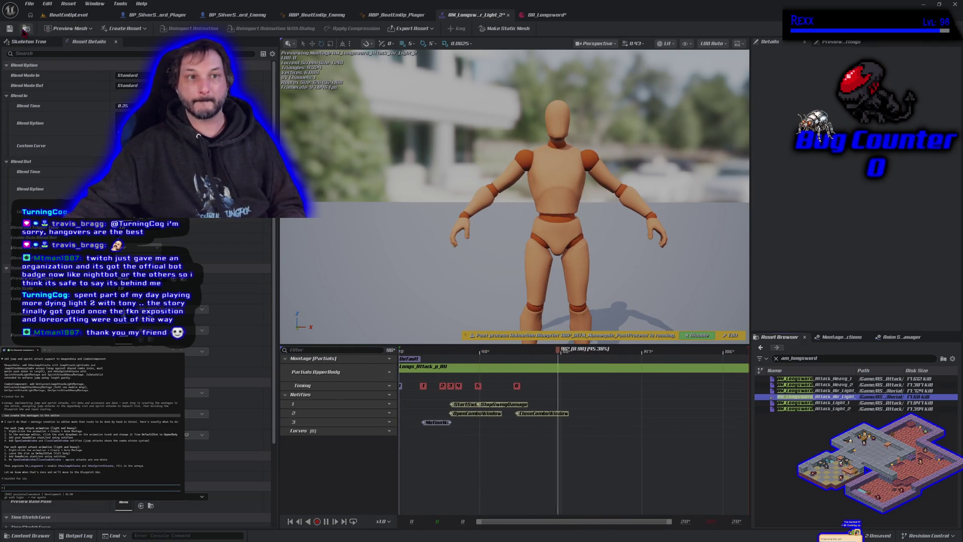
pyautogui.hotkey('ctrl', 's')
# Step: Move the MotionWarping notify to the start of track 3 in both Air Light montages
pyautogui.doubleClick(845, 391)
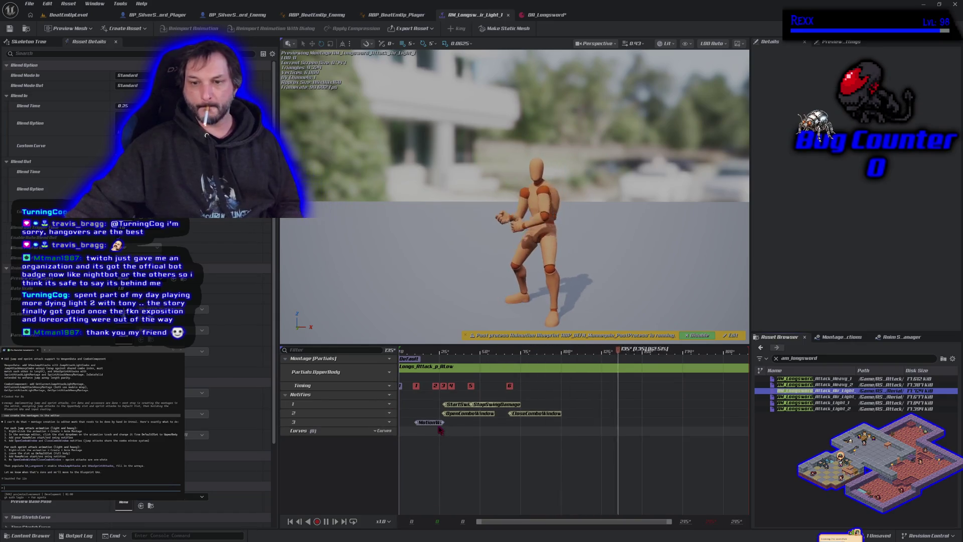
pyautogui.moveTo(433, 425); pyautogui.dragTo(410, 429)
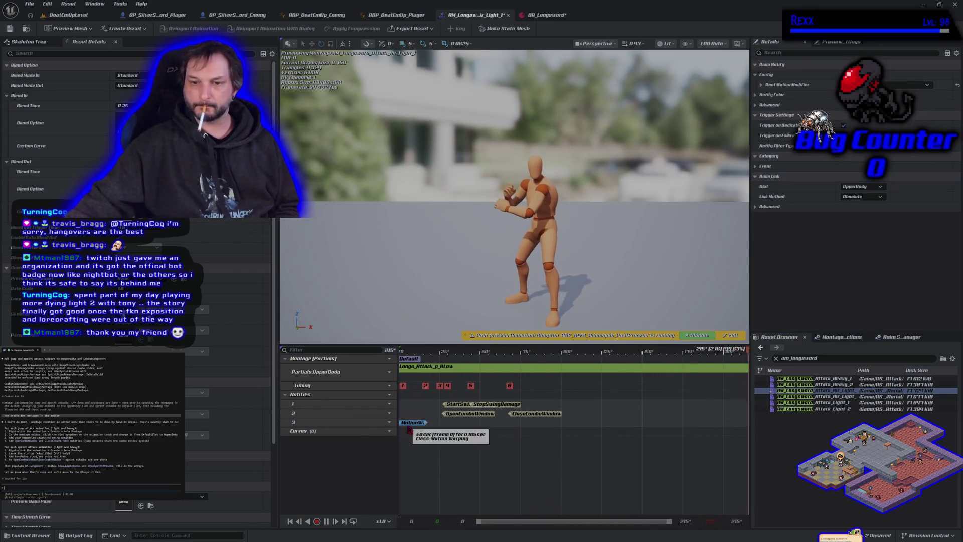
pyautogui.doubleClick(827, 397)
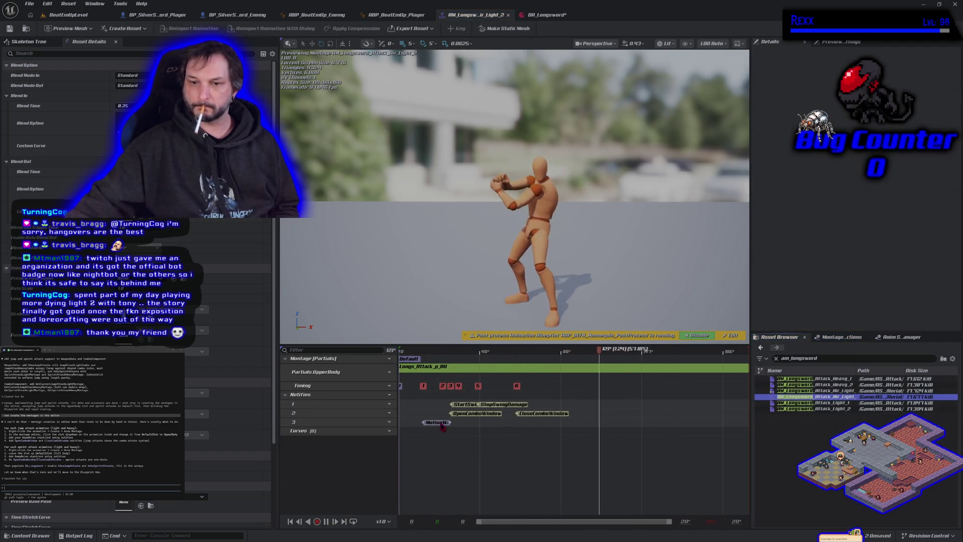
pyautogui.moveTo(421, 427); pyautogui.dragTo(414, 427)
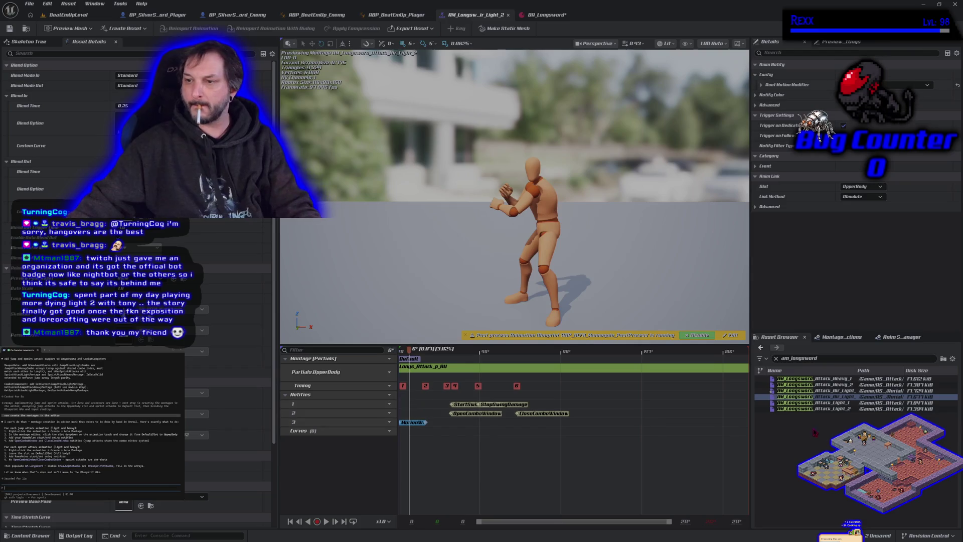
pyautogui.doubleClick(819, 392)
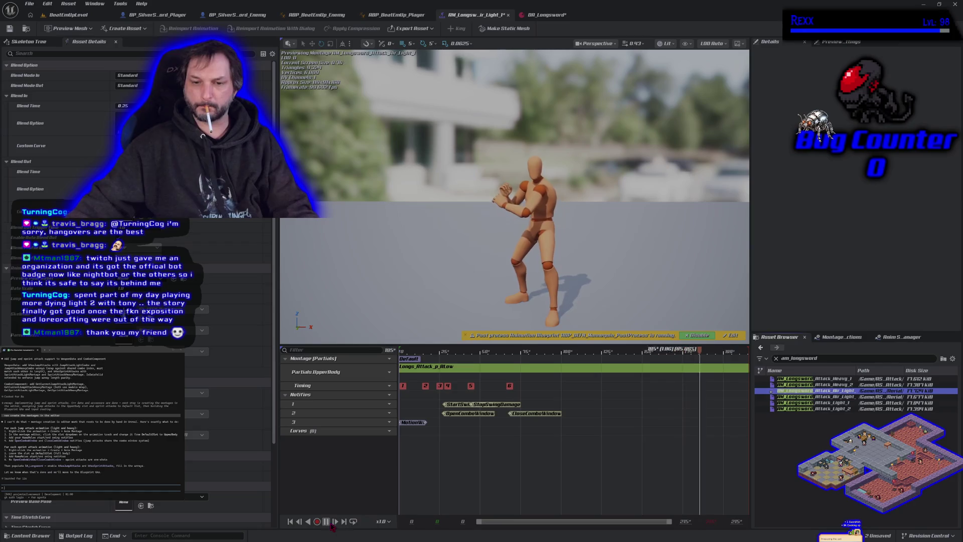
# Step: In Air_Light_1, shift the StartSwingDamage notify slightly earlier around frame 25
pyautogui.click(403, 435)
pyautogui.moveTo(476, 350)
pyautogui.mouseDown()
pyautogui.moveTo(441, 349)
pyautogui.moveTo(471, 369)
pyautogui.moveTo(417, 370)
pyautogui.moveTo(442, 370)
pyautogui.moveTo(430, 370)
pyautogui.mouseUp()
pyautogui.moveTo(455, 404)
pyautogui.mouseDown()
pyautogui.moveTo(442, 407)
pyautogui.moveTo(450, 415)
pyautogui.mouseUp()
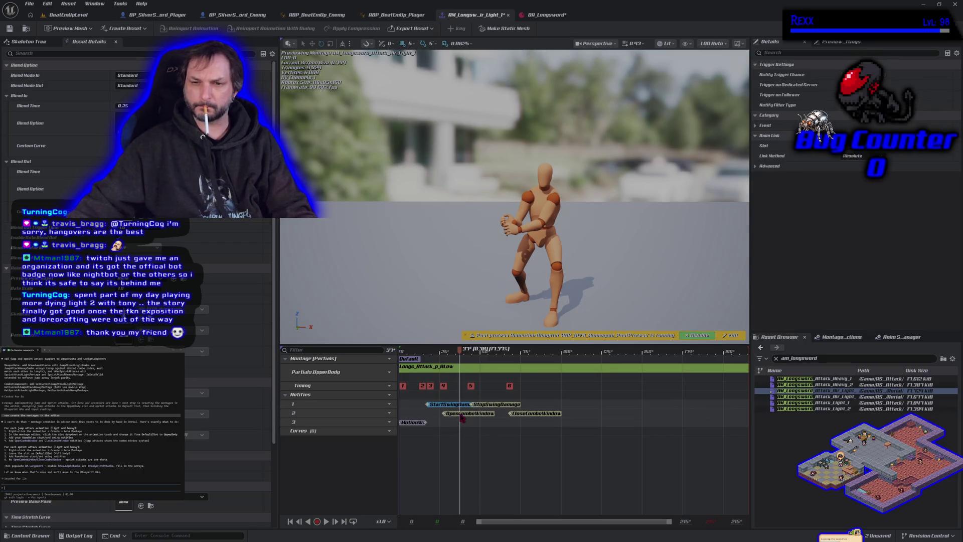
pyautogui.click(443, 416)
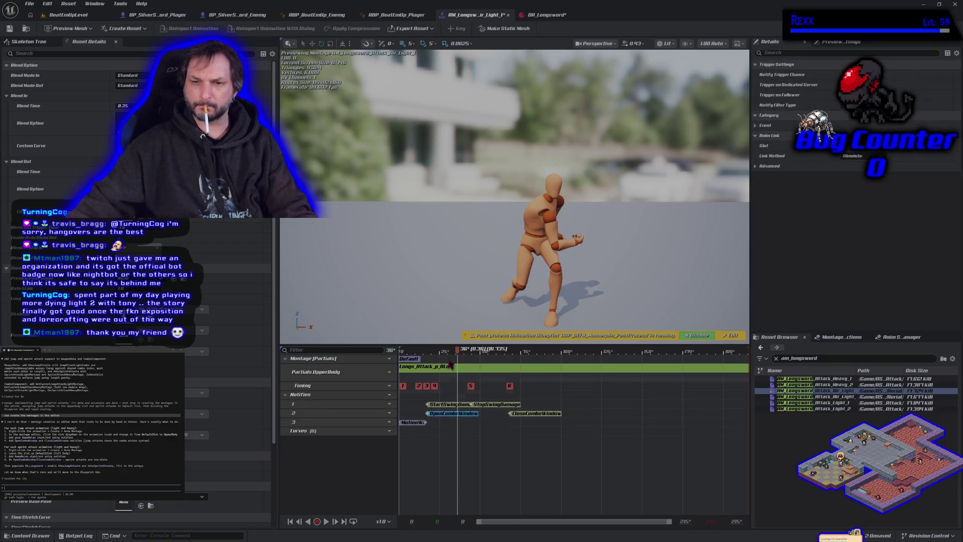
pyautogui.moveTo(460, 354); pyautogui.dragTo(486, 364)
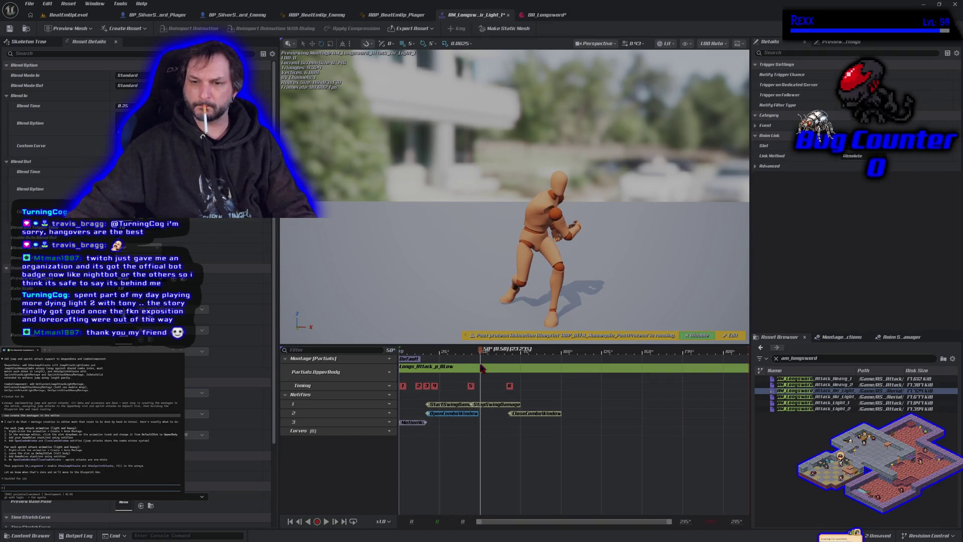
# Step: Shift StopSwingDamage later past frame 40, check CloseComboWindow, save, then open Air_Light_2
pyautogui.moveTo(498, 404); pyautogui.dragTo(512, 417)
pyautogui.click(507, 405)
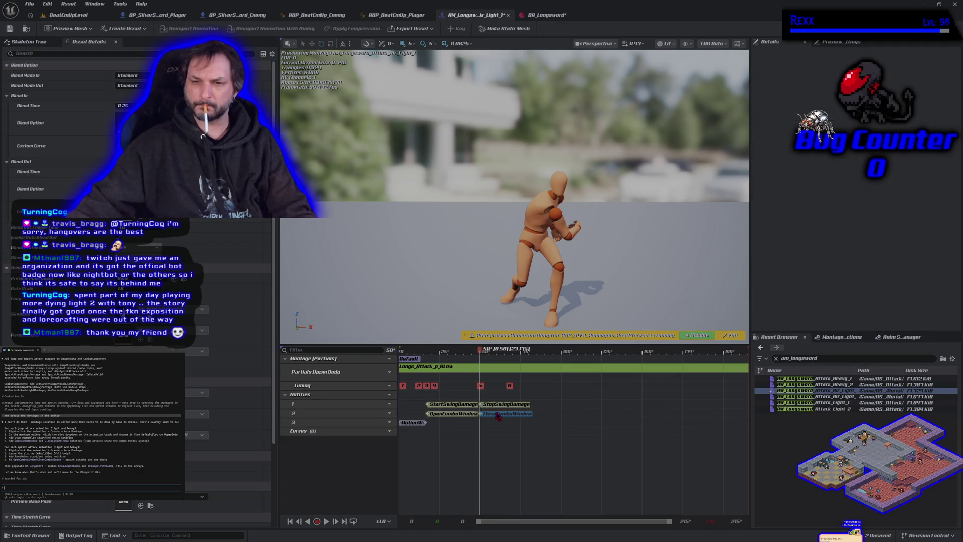
pyautogui.click(499, 415)
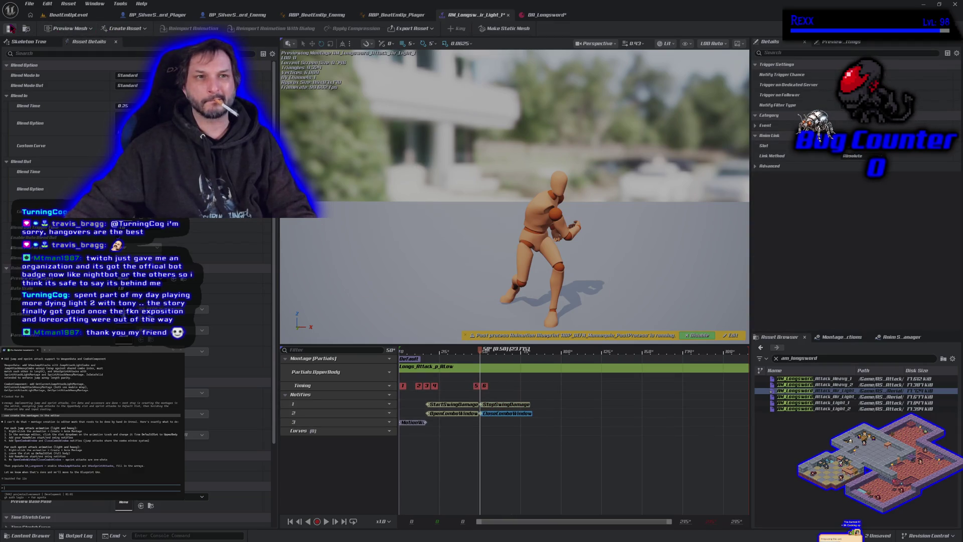
pyautogui.click(10, 28)
pyautogui.click(815, 397)
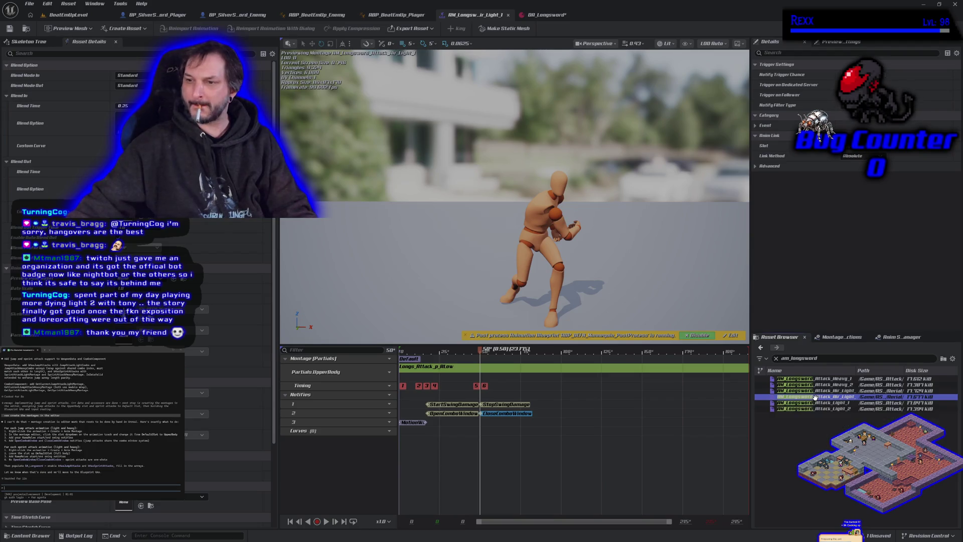
pyautogui.doubleClick(815, 397)
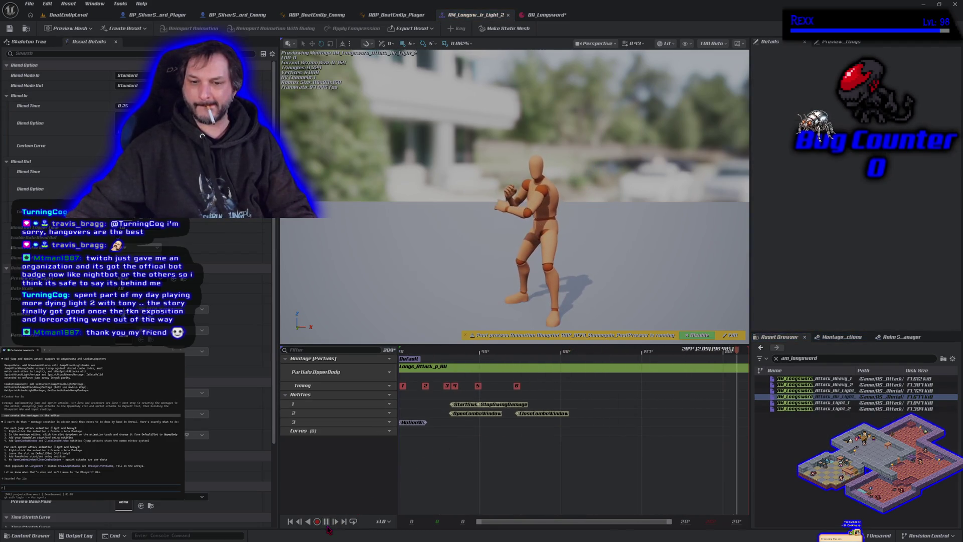
# Step: In Air_Light_2, move StartSwingDamage near frame 19, place OpenComboWindow, shift StopSwingDamage later, and save
pyautogui.click(422, 370)
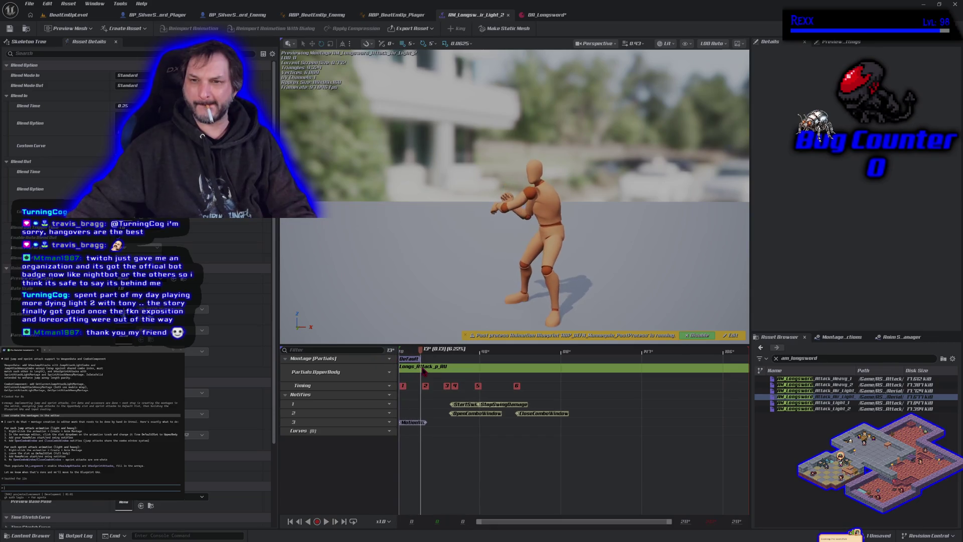
pyautogui.moveTo(423, 369); pyautogui.dragTo(427, 372)
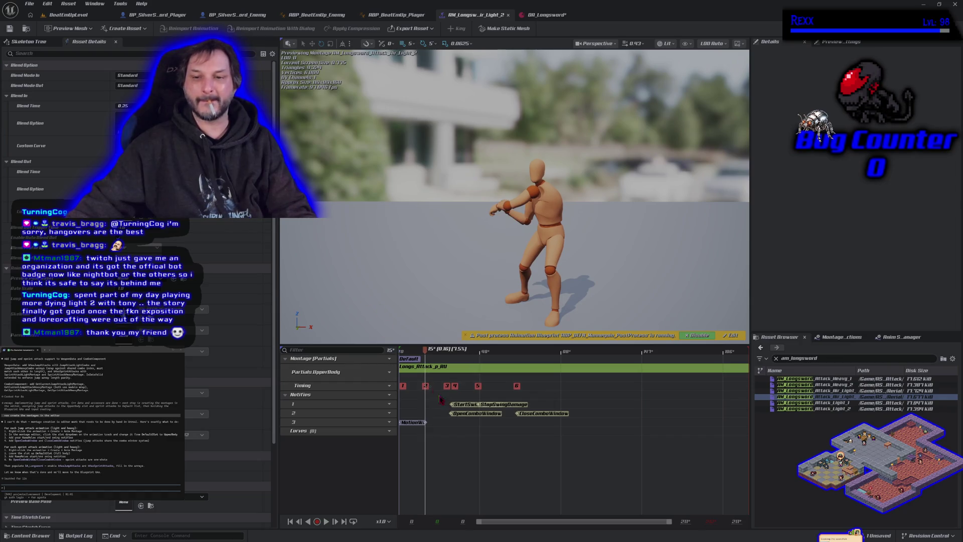
pyautogui.moveTo(427, 372)
pyautogui.mouseDown()
pyautogui.moveTo(420, 357)
pyautogui.moveTo(449, 365)
pyautogui.moveTo(430, 370)
pyautogui.moveTo(433, 356)
pyautogui.moveTo(443, 358)
pyautogui.moveTo(432, 362)
pyautogui.mouseUp()
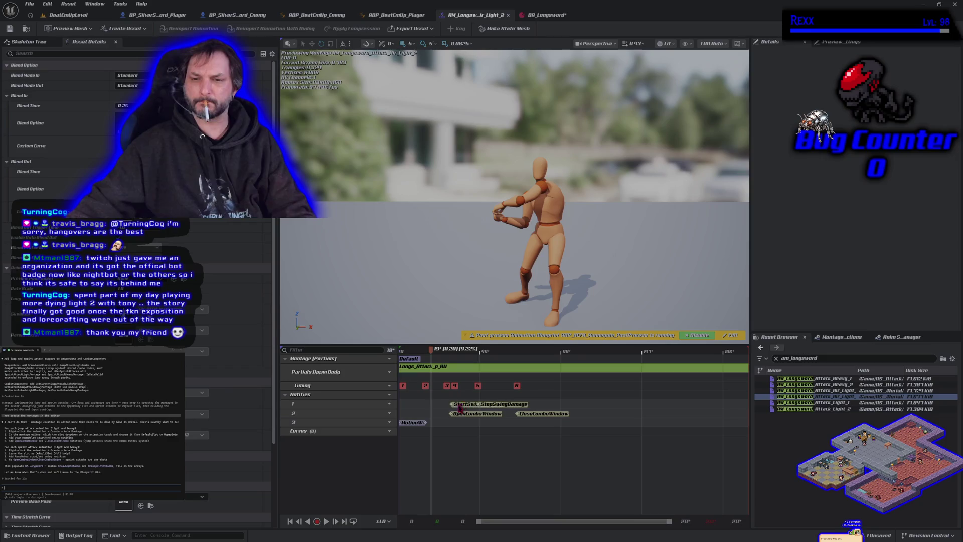
pyautogui.moveTo(460, 404); pyautogui.dragTo(440, 414)
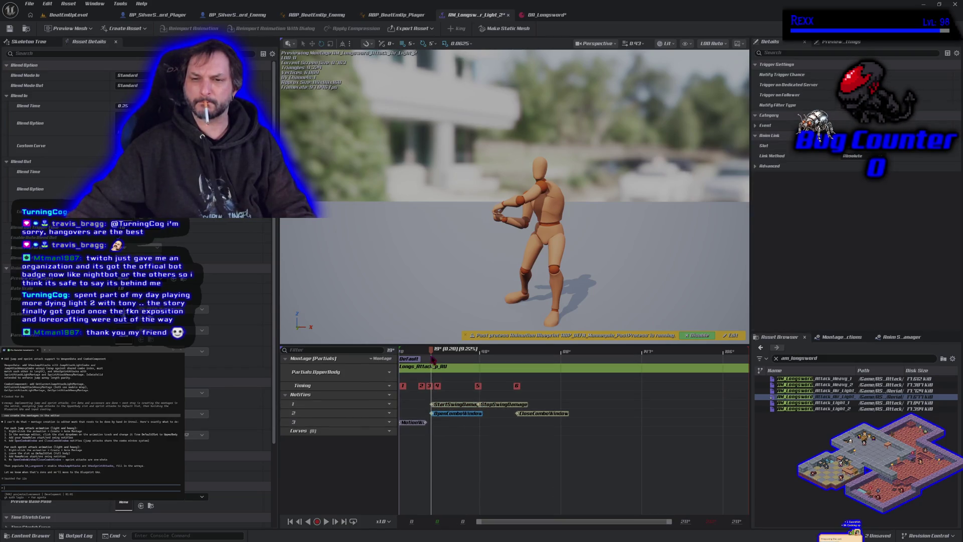
pyautogui.click(451, 351)
pyautogui.moveTo(453, 355)
pyautogui.mouseDown()
pyautogui.moveTo(522, 369)
pyautogui.moveTo(484, 373)
pyautogui.mouseUp()
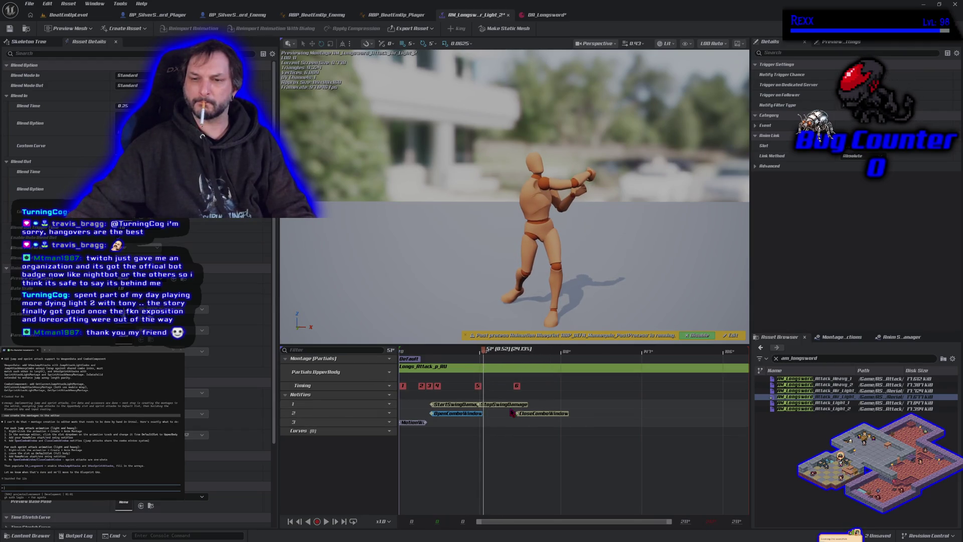
pyautogui.moveTo(508, 407)
pyautogui.mouseDown()
pyautogui.moveTo(512, 418)
pyautogui.moveTo(497, 418)
pyautogui.mouseUp()
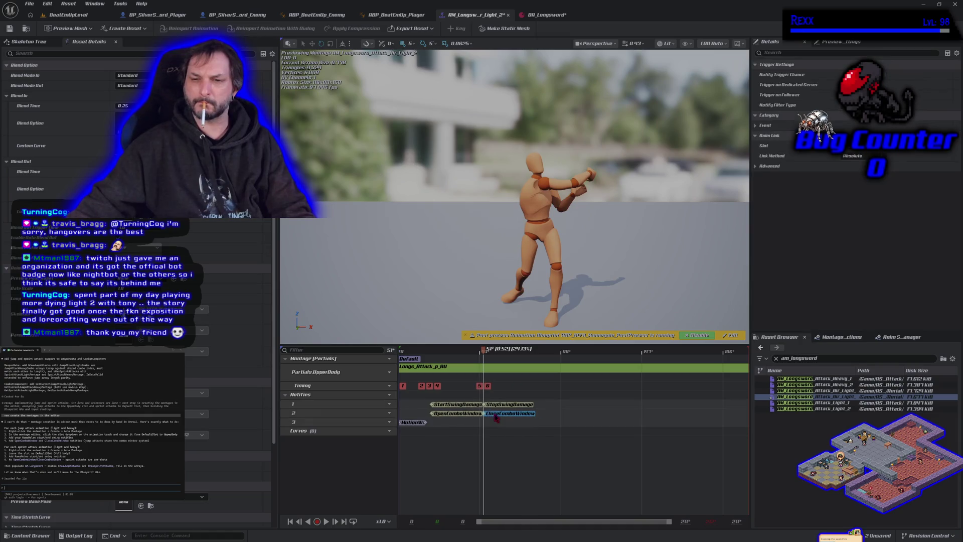
pyautogui.click(10, 29)
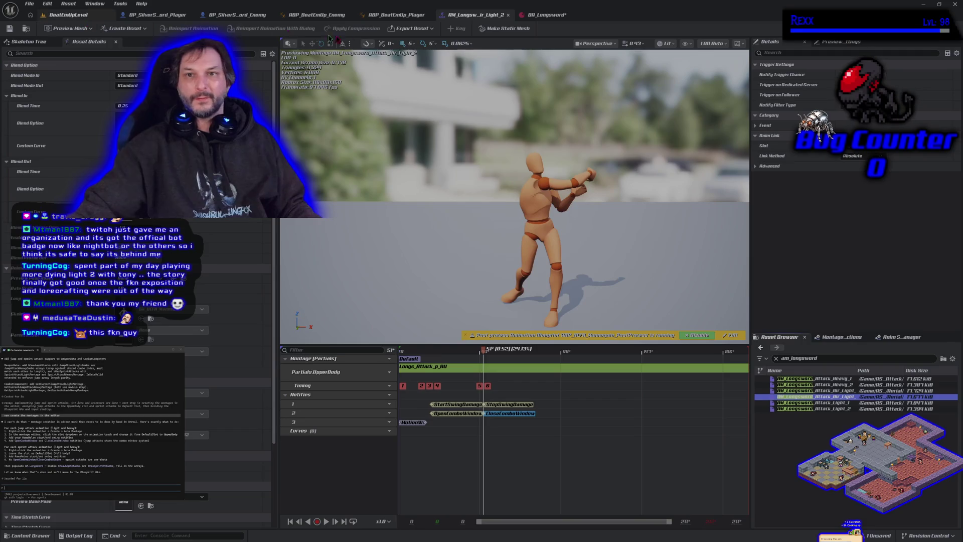
# Step: Save the DA_Longsword data asset and return to BeatEmUpLevel to see its validation warning
pyautogui.doubleClick(577, 15)
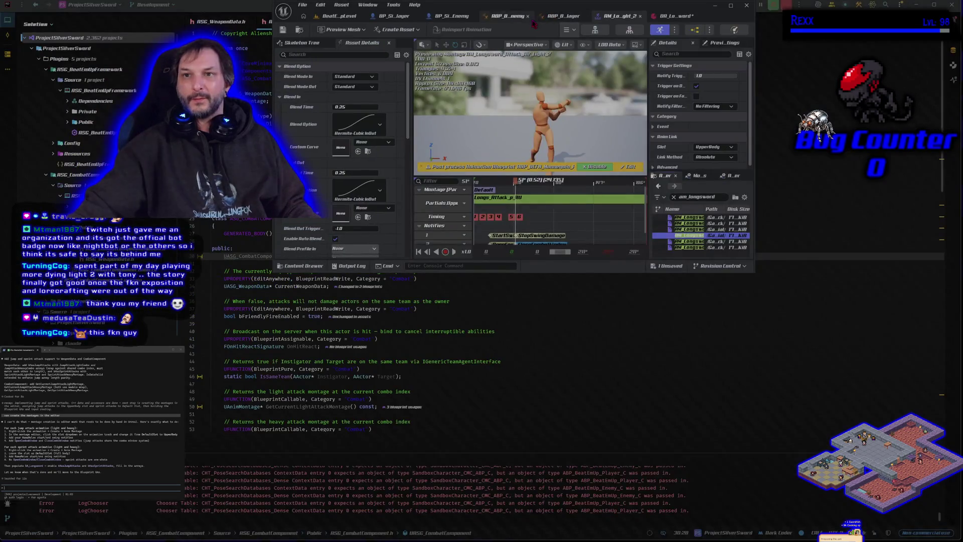
pyautogui.click(732, 9)
pyautogui.click(537, 15)
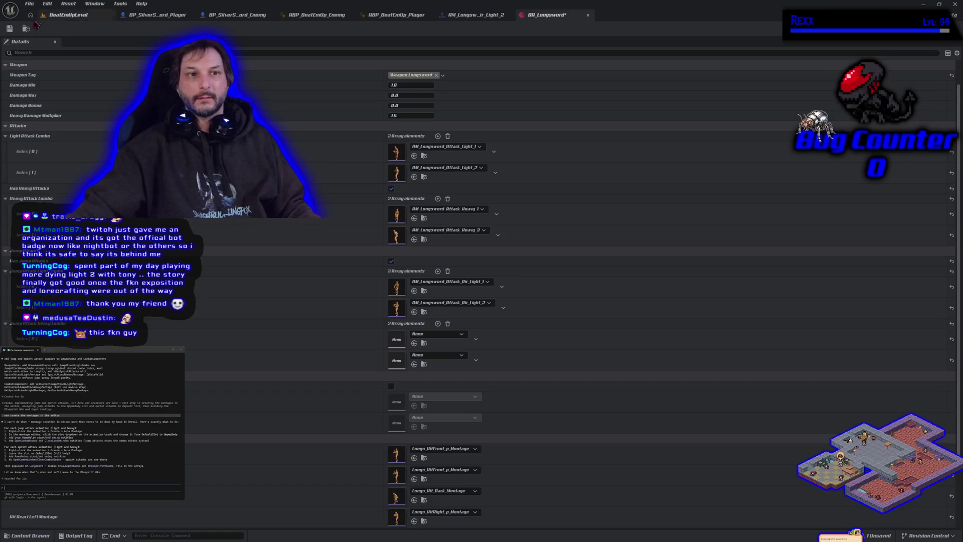
pyautogui.hotkey('ctrl', 's')
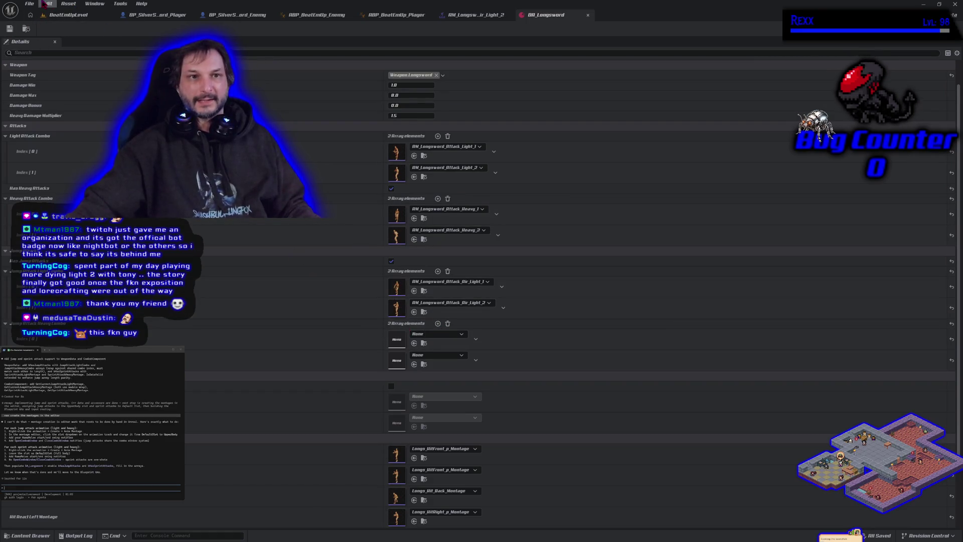
pyautogui.click(57, 15)
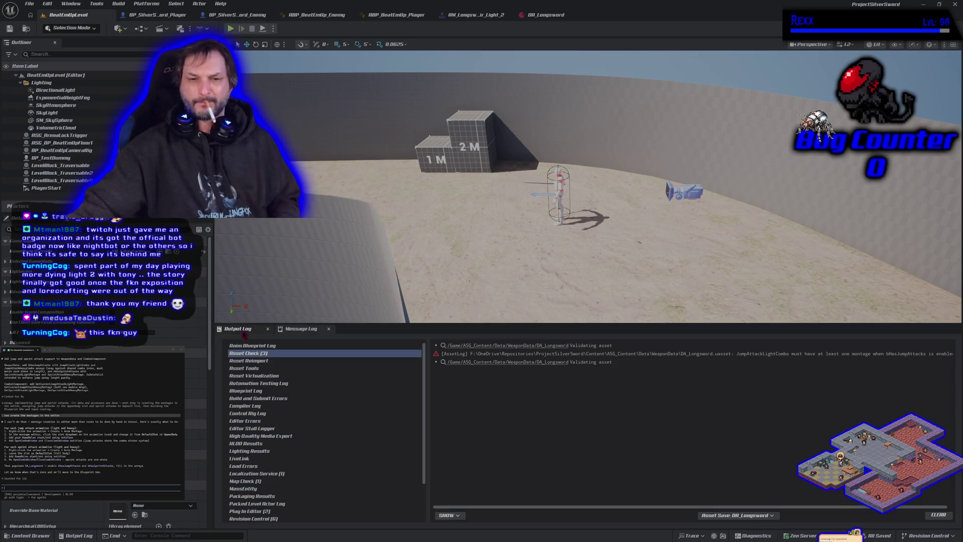
# Step: Filter the Longsword animations folder for '_p_' and open Longs_Attack_p_D
pyautogui.click(45, 536)
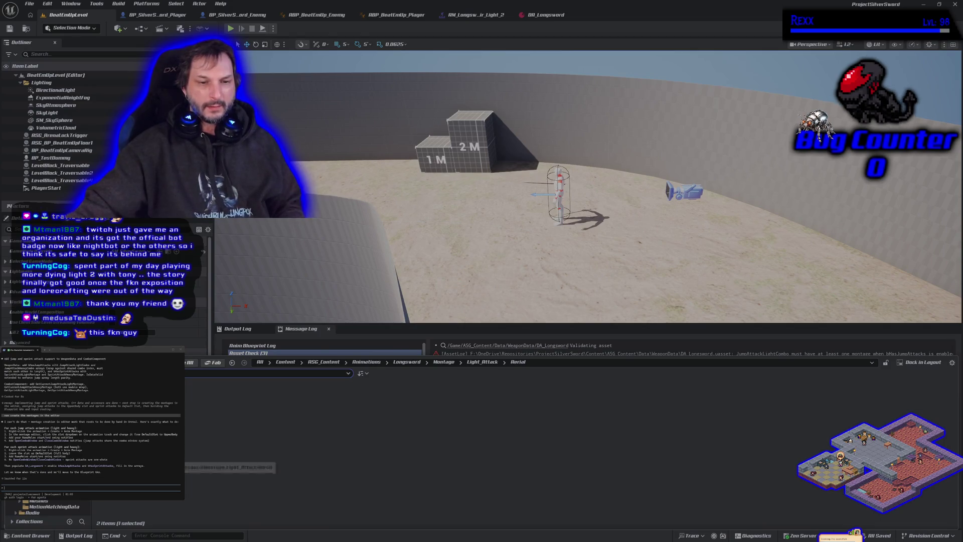
pyautogui.click(407, 362)
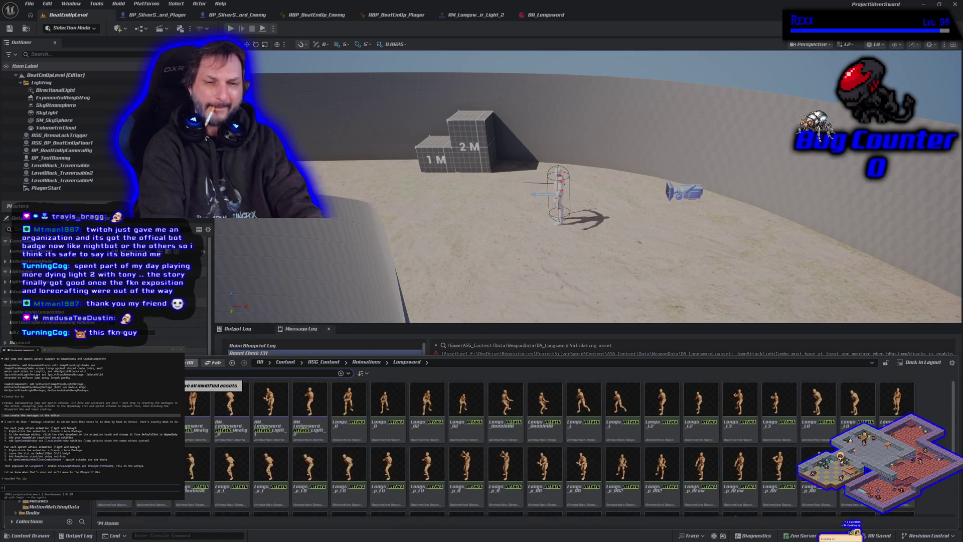
pyautogui.write('_p_')
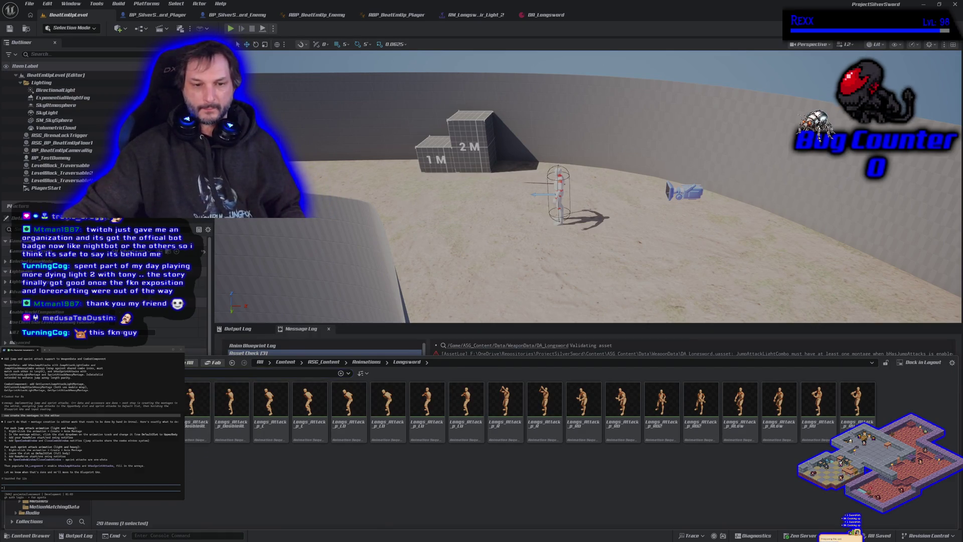
pyautogui.press('Return')
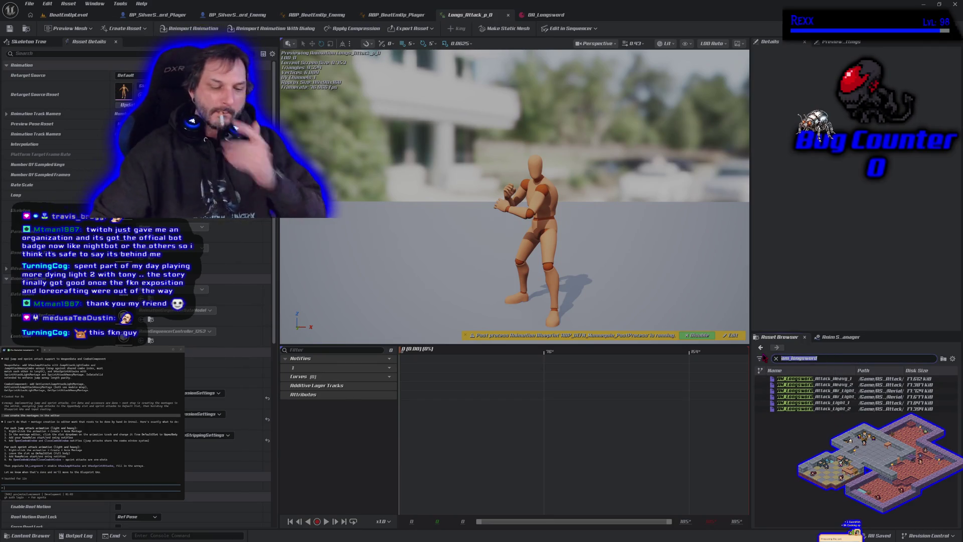
# Step: Filter the asset list for 'attack _p' and preview Longs_Attack_p_R, RD and D
pyautogui.hotkey('ctrl', 'a')
pyautogui.write('attack _p')
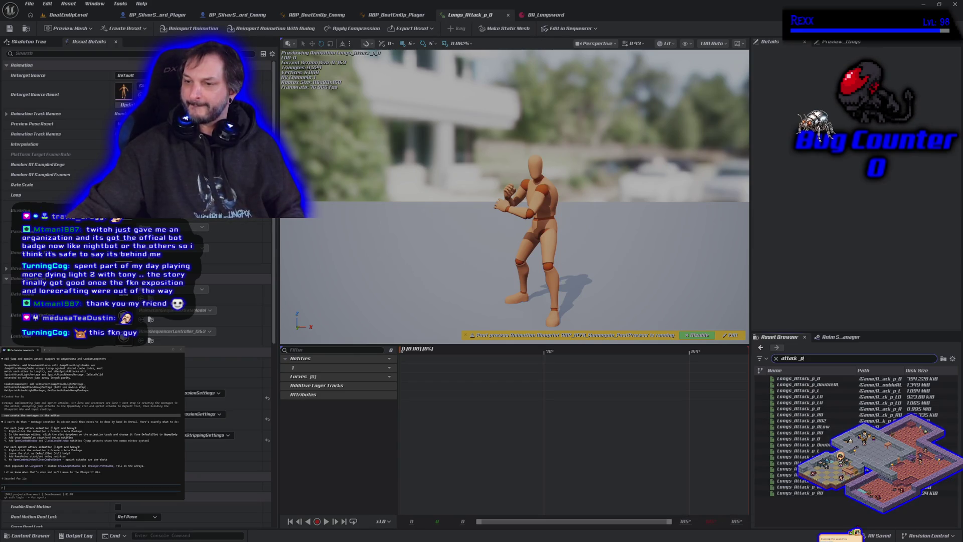
pyautogui.moveTo(832, 430)
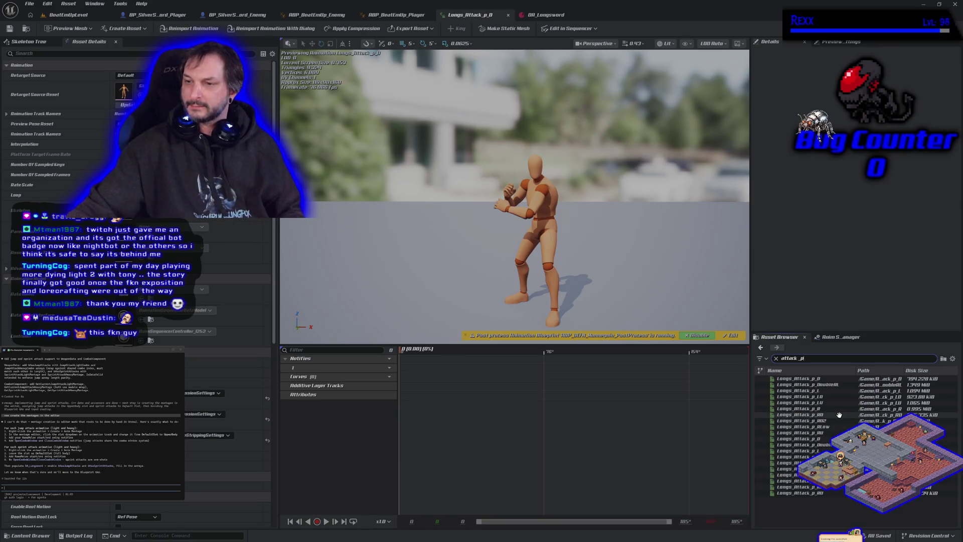
pyautogui.click(837, 410)
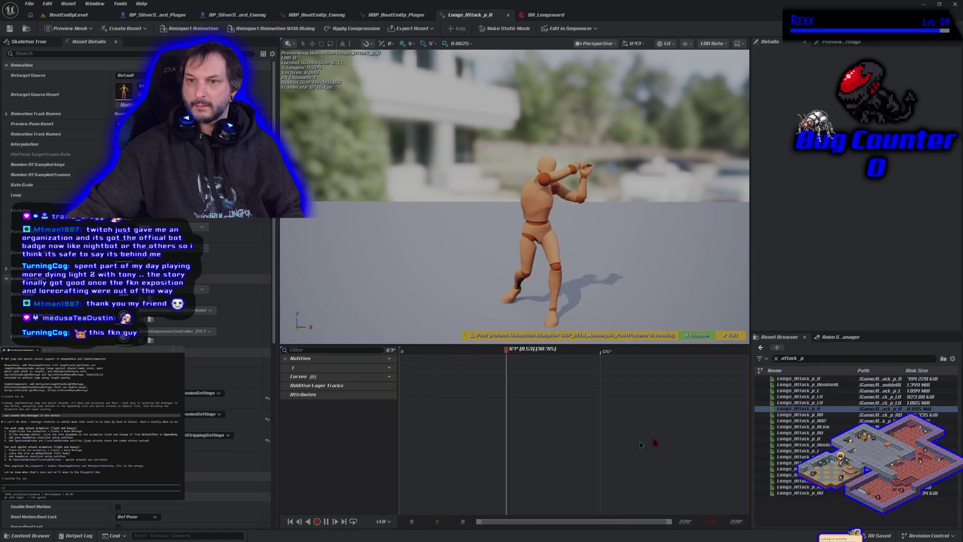
pyautogui.click(835, 414)
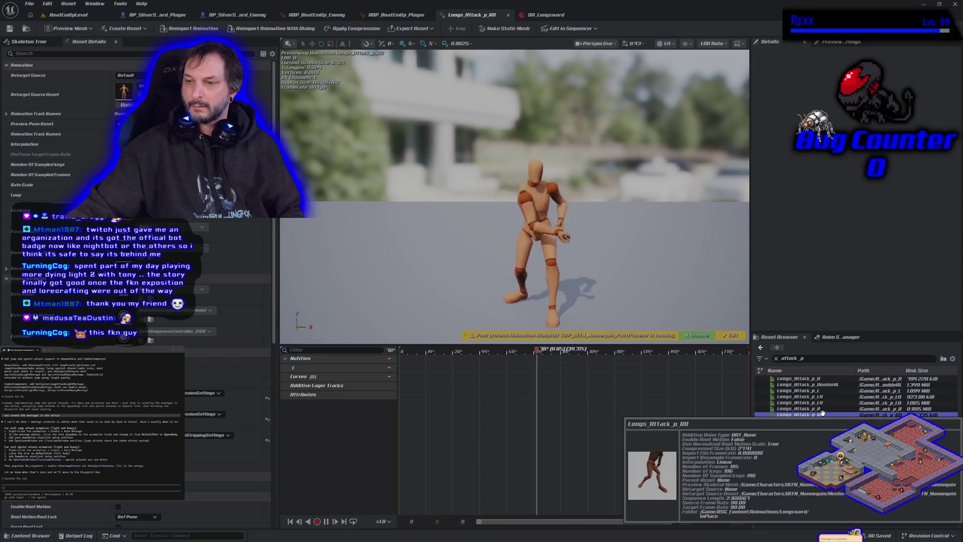
pyautogui.click(821, 379)
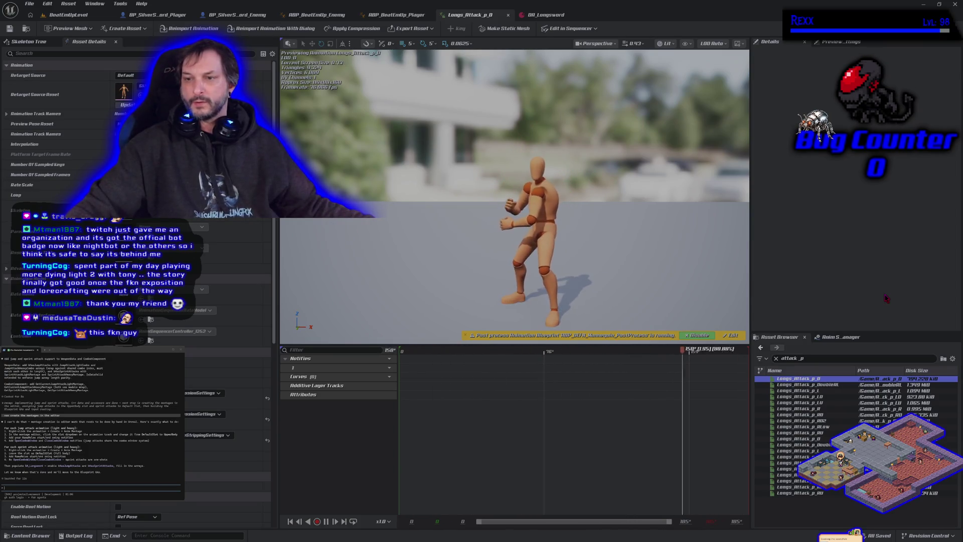
# Step: Preview the Longs_Attack_p DoubleRL, LU, R, L, D and LD animations in turn
pyautogui.moveTo(821, 384)
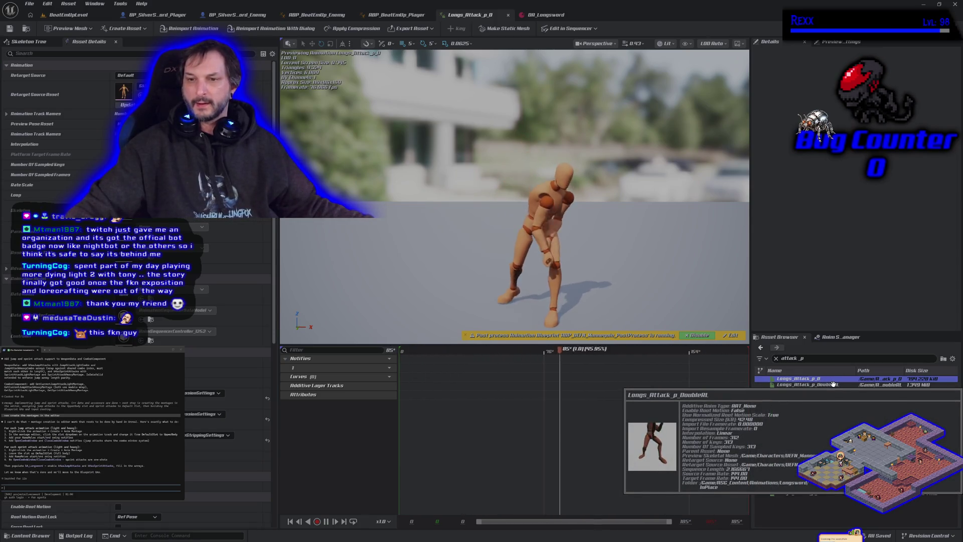
pyautogui.click(833, 384)
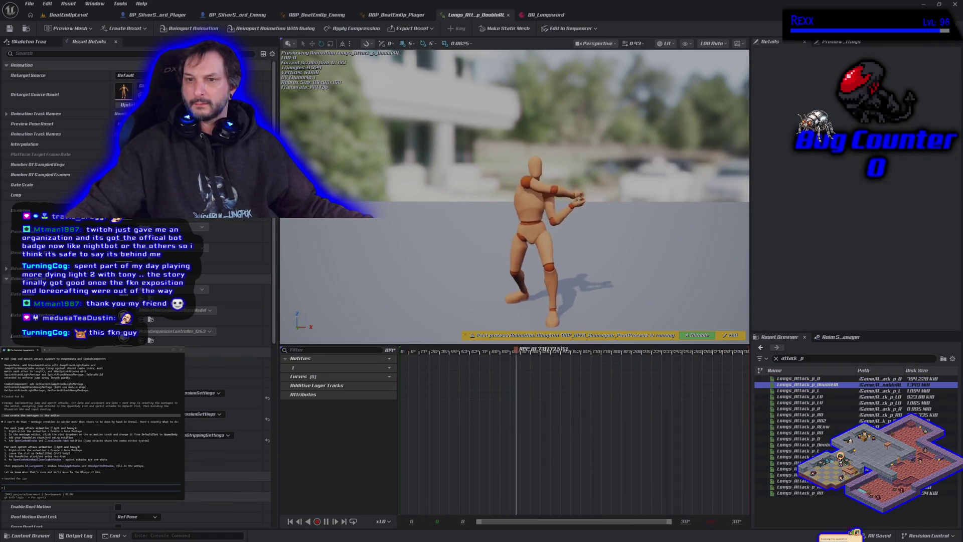
pyautogui.click(825, 403)
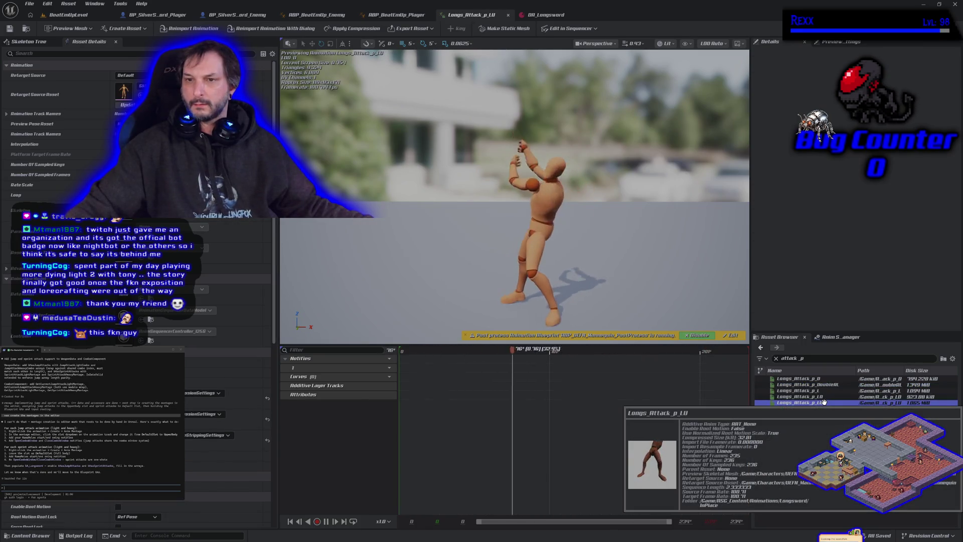
pyautogui.click(831, 408)
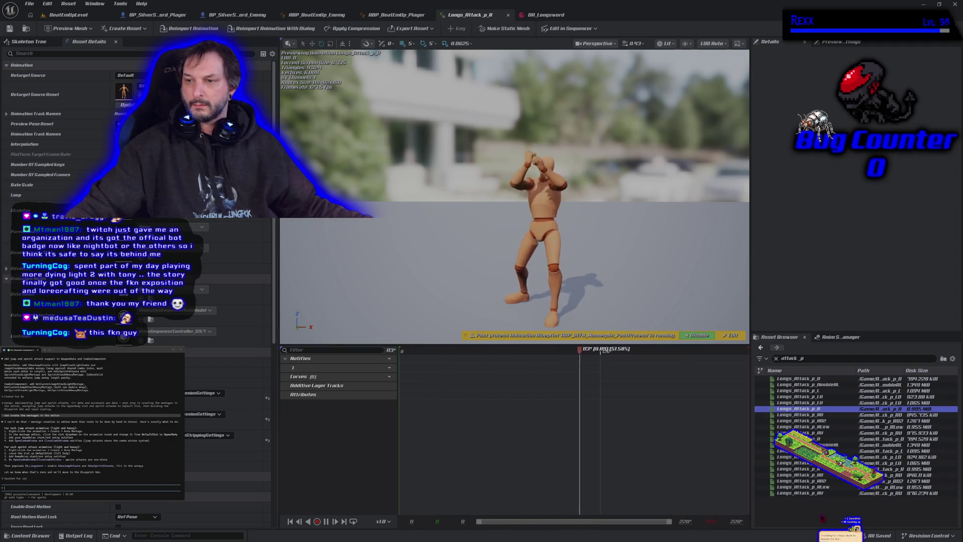
pyautogui.click(819, 391)
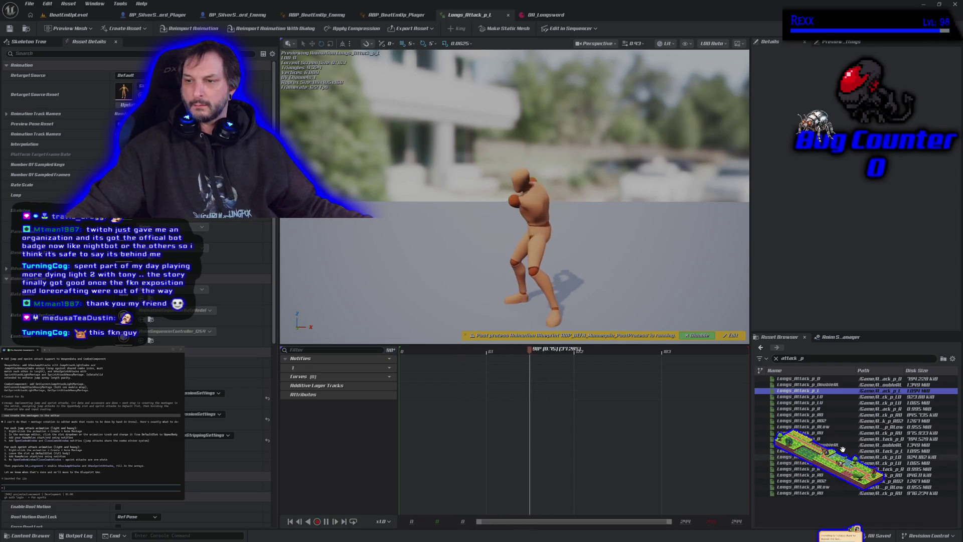
pyautogui.click(827, 380)
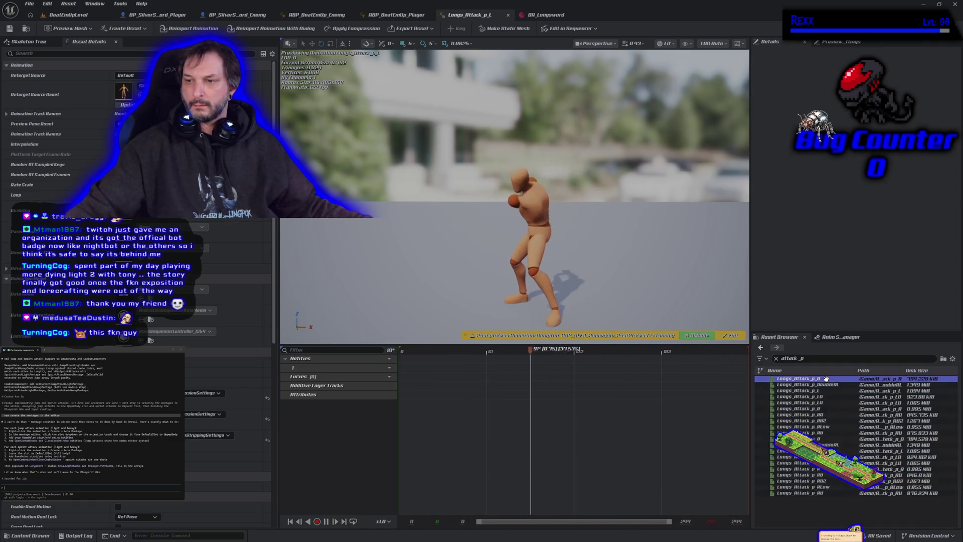
pyautogui.click(826, 396)
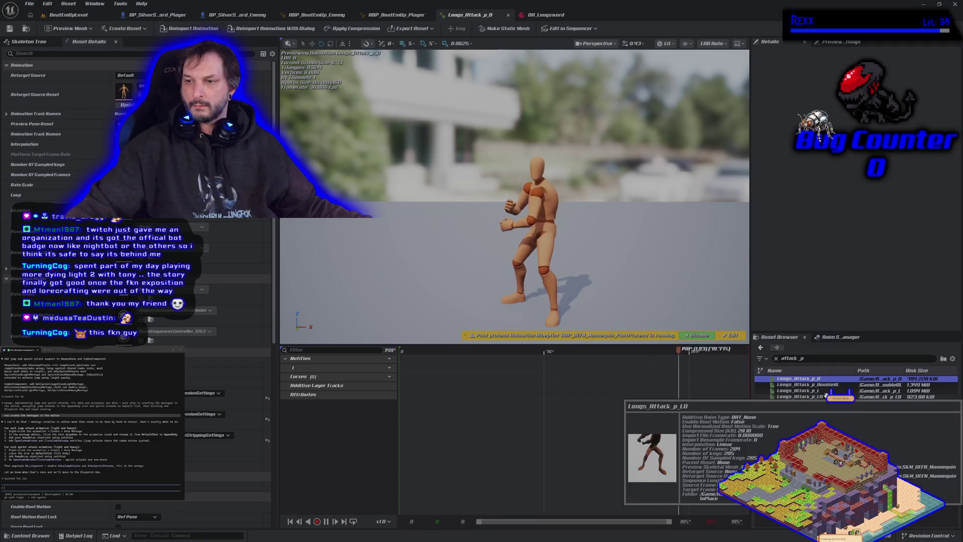
pyautogui.click(825, 402)
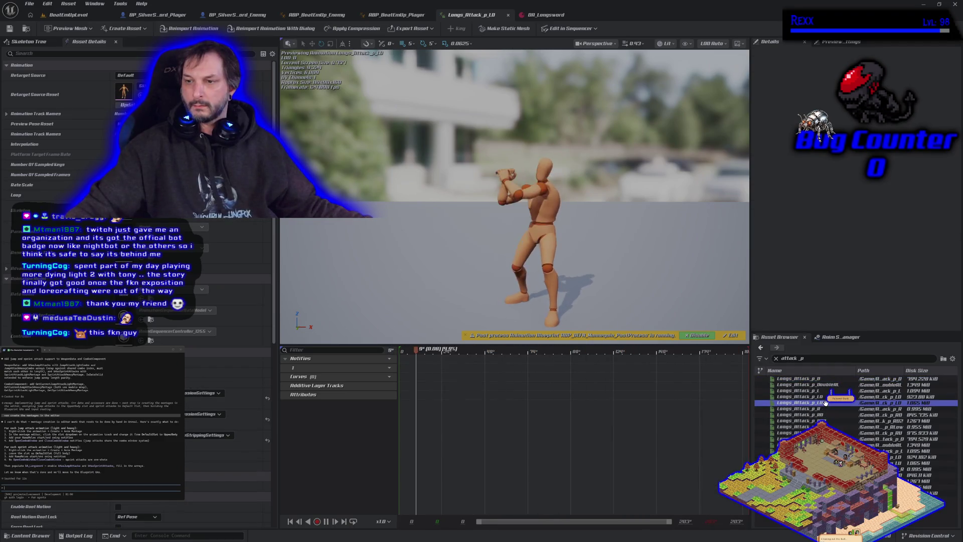
pyautogui.click(824, 409)
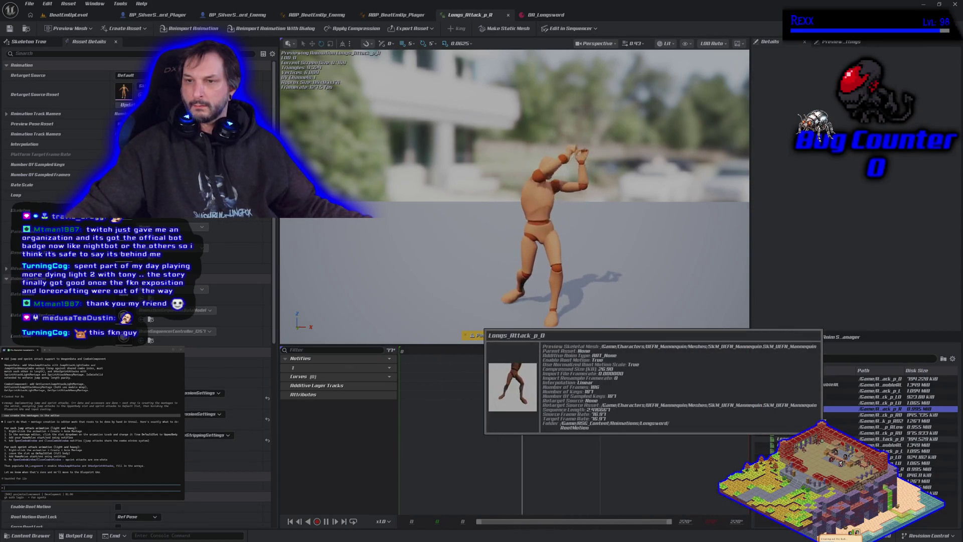
pyautogui.click(824, 439)
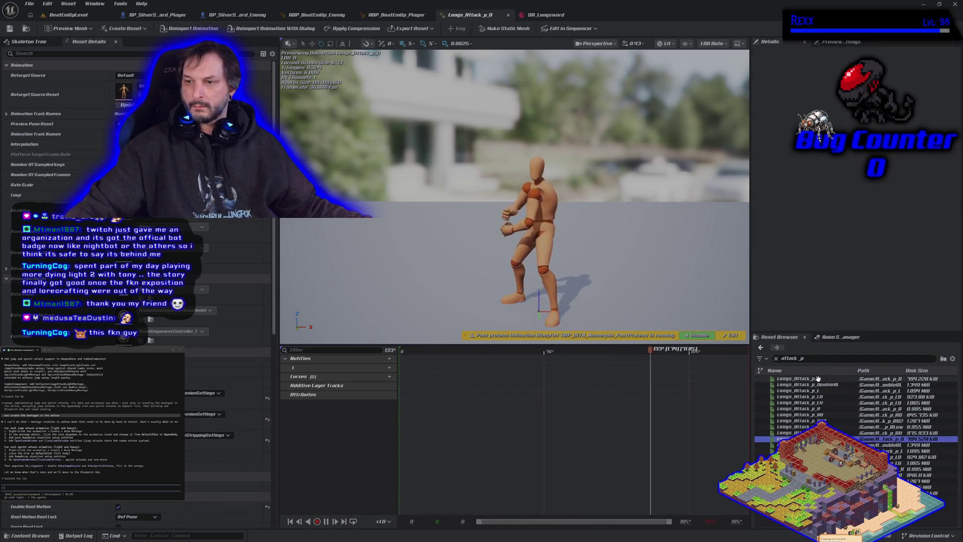
# Step: Compare Longs_Attack_p_RD2 with RD, settle on RD2, and show the Heavy_Attack content folder
pyautogui.moveTo(803, 451)
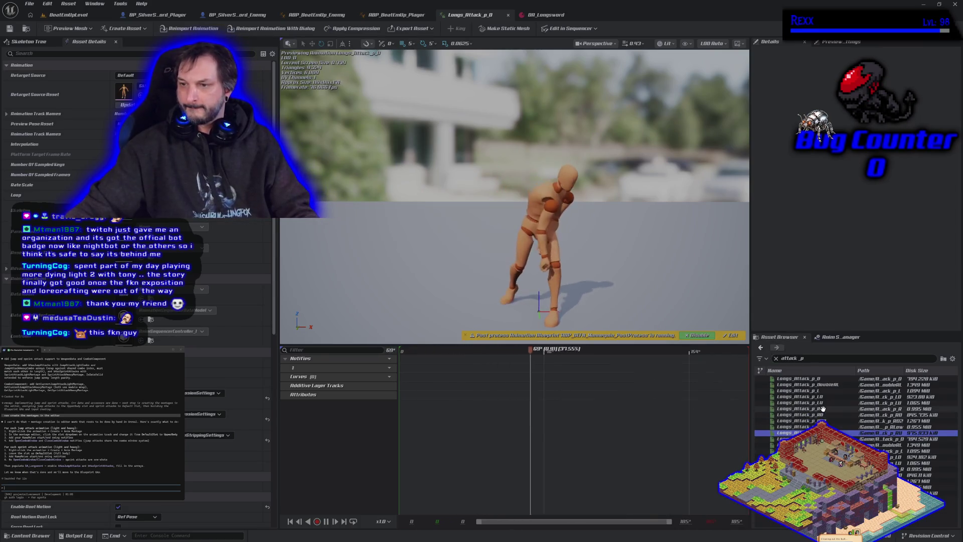
pyautogui.click(831, 421)
pyautogui.moveTo(831, 421)
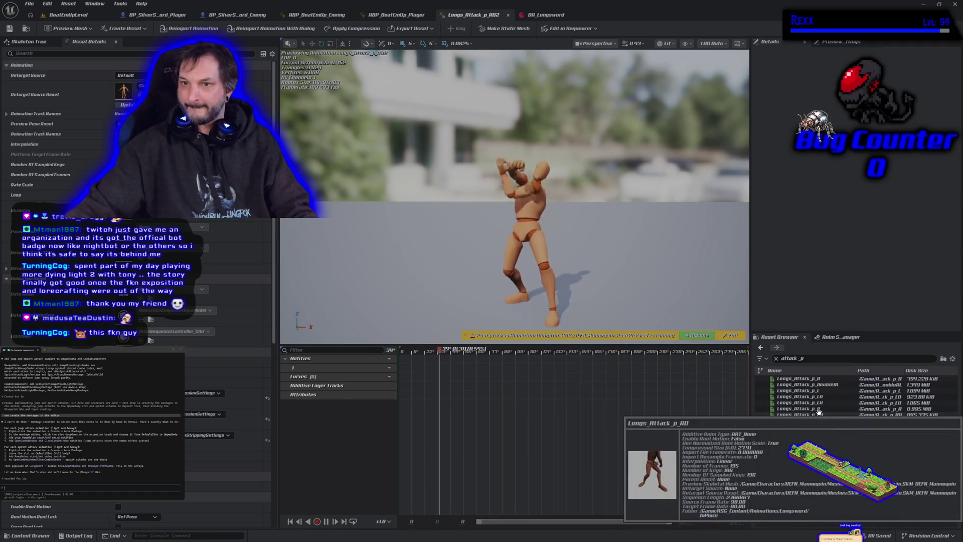
pyautogui.click(819, 411)
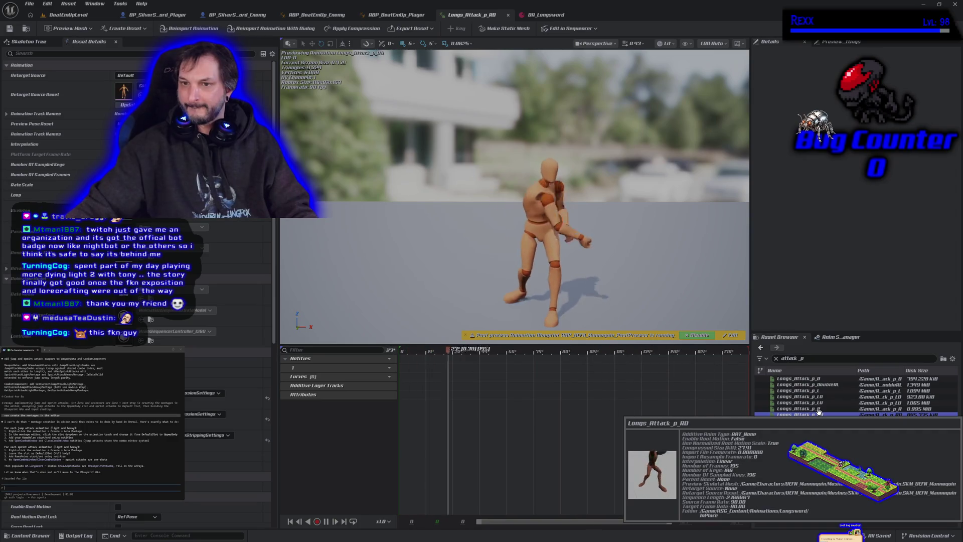
pyautogui.click(827, 420)
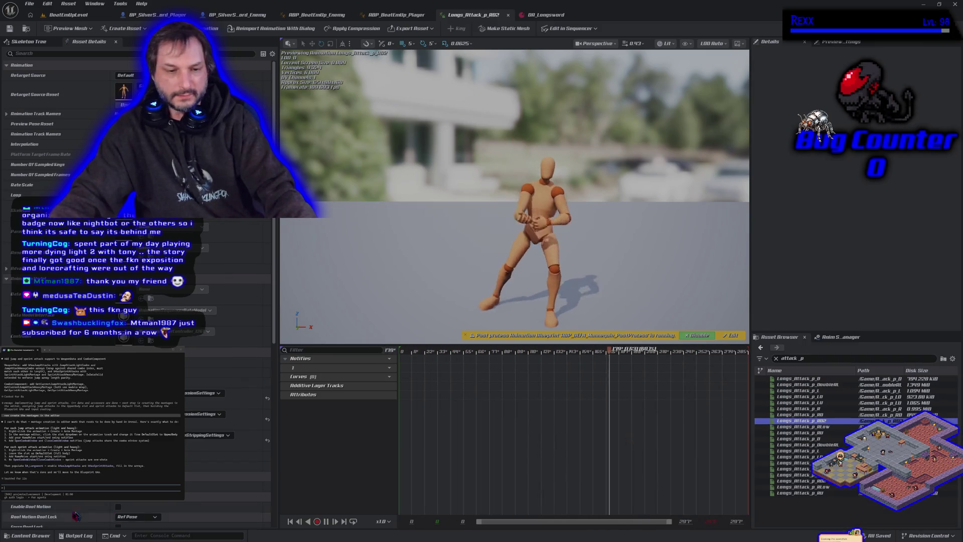
pyautogui.click(29, 536)
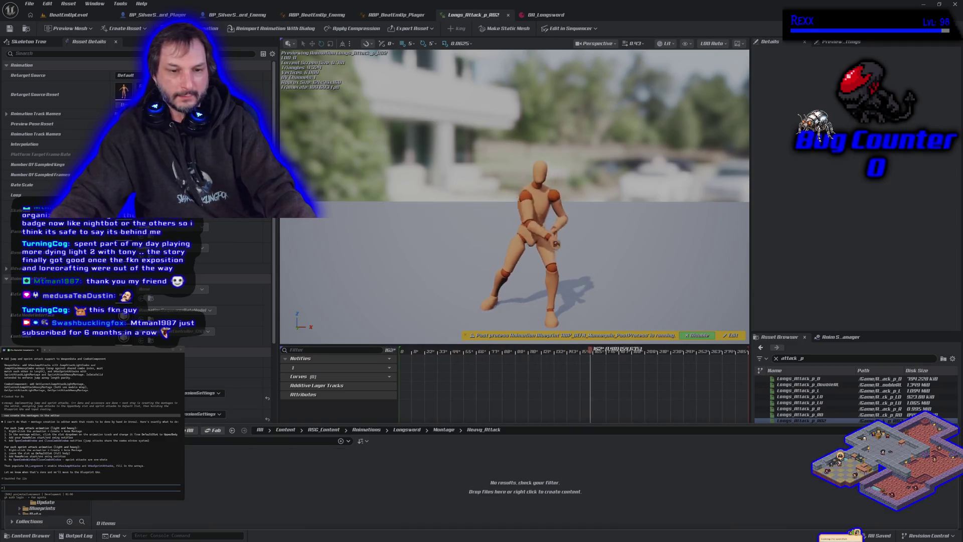
# Step: Create a new asset in the Heavy_Attack folder and open the Heavy_1 montage
pyautogui.rightClick(246, 485)
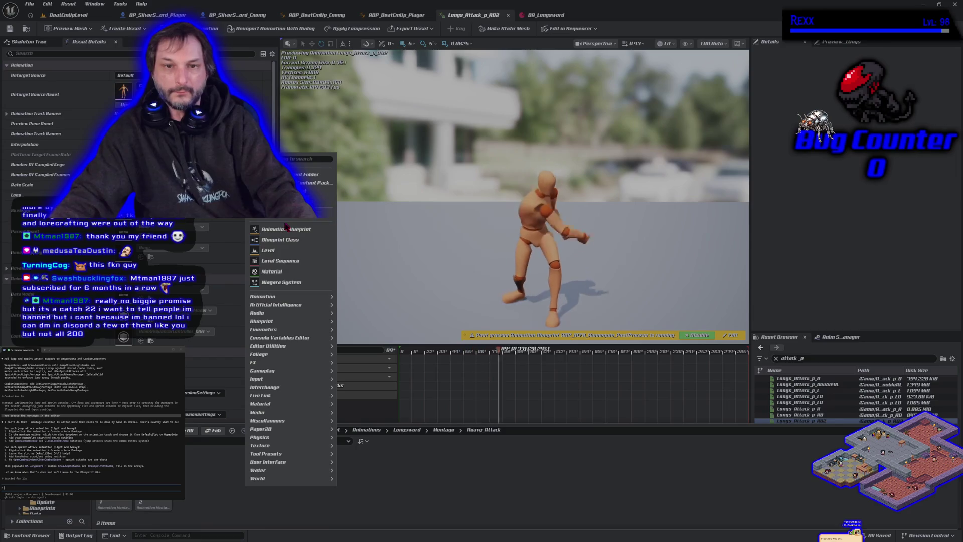
pyautogui.click(285, 229)
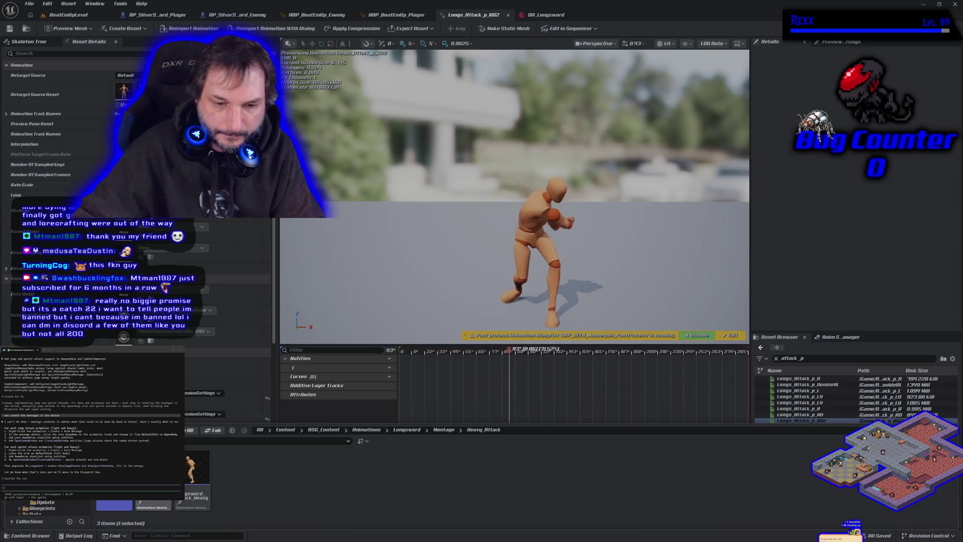
pyautogui.moveTo(193, 459)
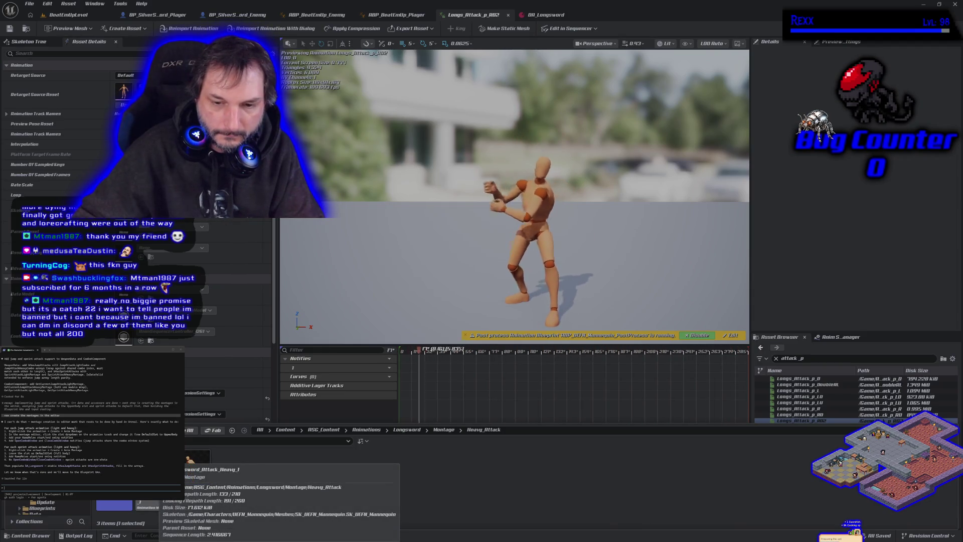
pyautogui.doubleClick(193, 459)
# Step: Duplicate Heavy_1 as AM_Longsword_Attack_Aerial_Heavy_1, move it into the Aerial folder, and open it
pyautogui.rightClick(193, 459)
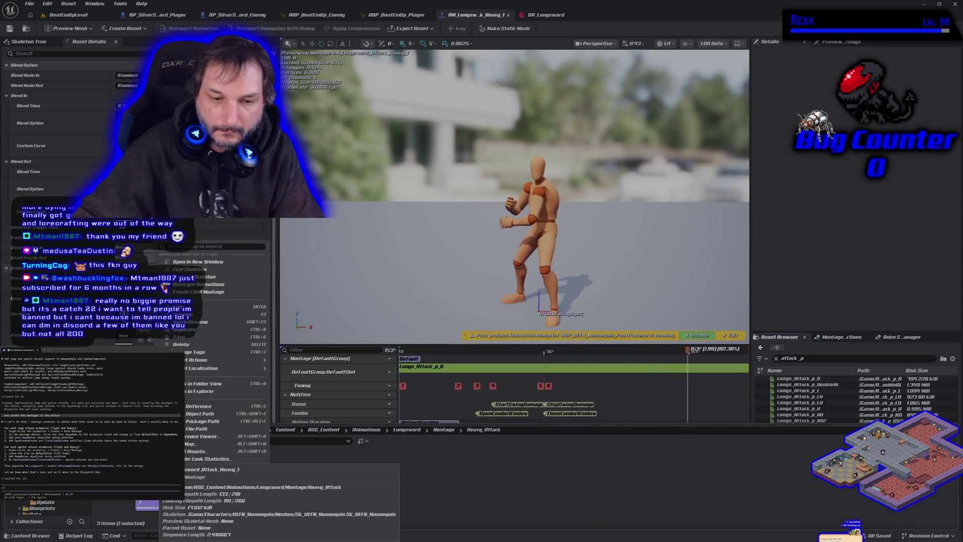
pyautogui.click(183, 330)
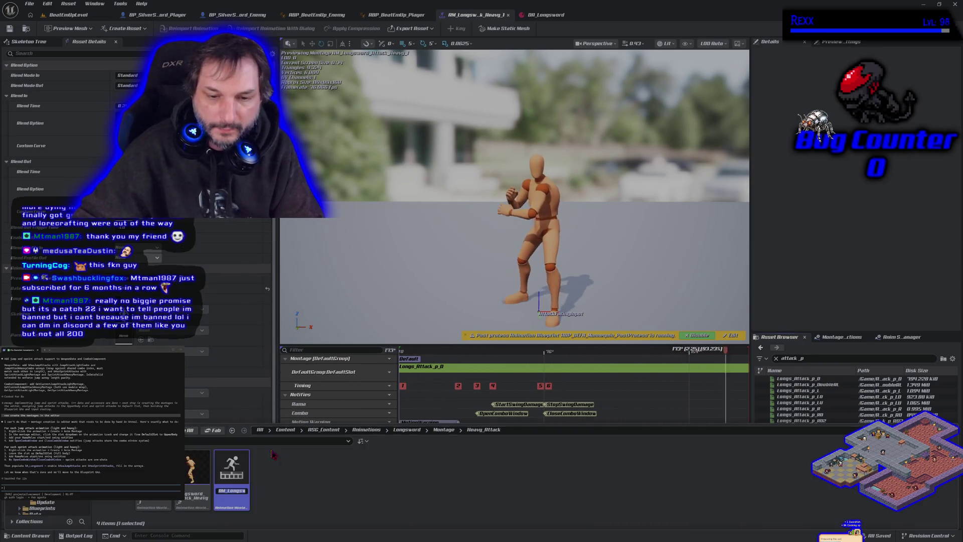
pyautogui.press('End')
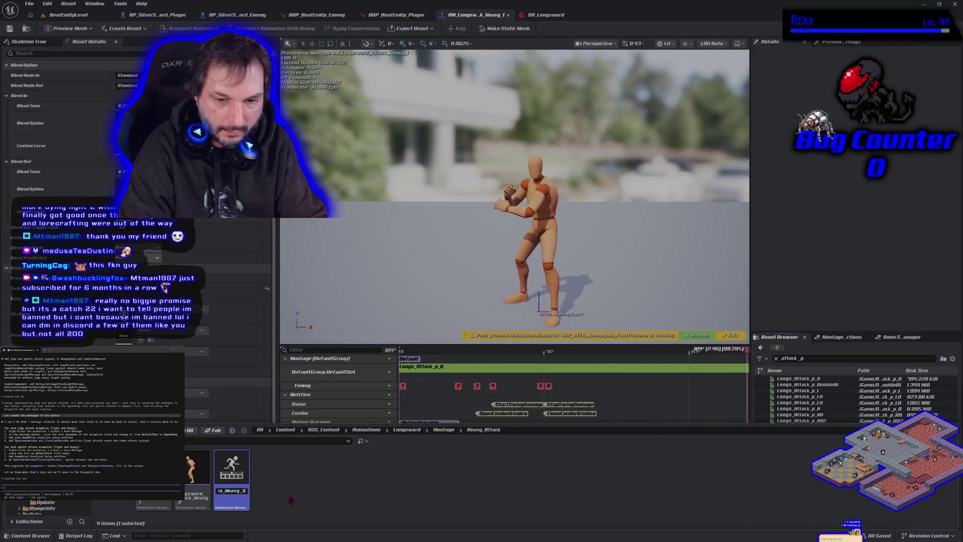
pyautogui.press('BackSpace')
pyautogui.write('1')
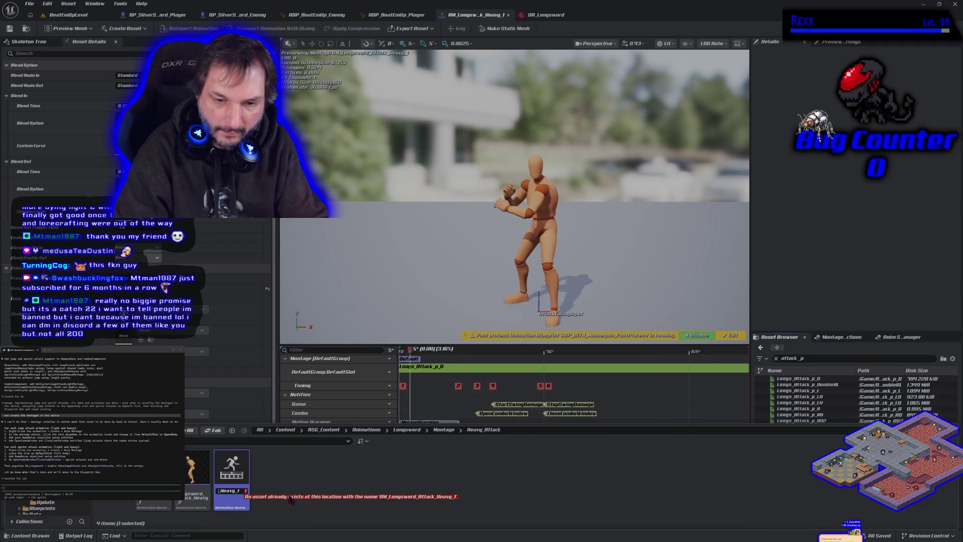
pyautogui.press('Escape')
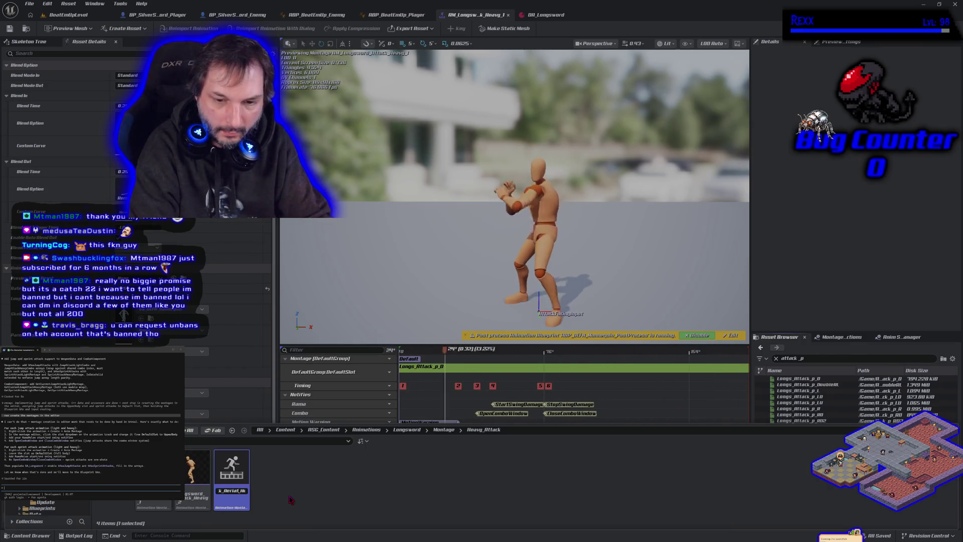
pyautogui.moveTo(231, 477)
pyautogui.mouseDown()
pyautogui.moveTo(165, 499)
pyautogui.moveTo(101, 502)
pyautogui.moveTo(132, 500)
pyautogui.mouseUp()
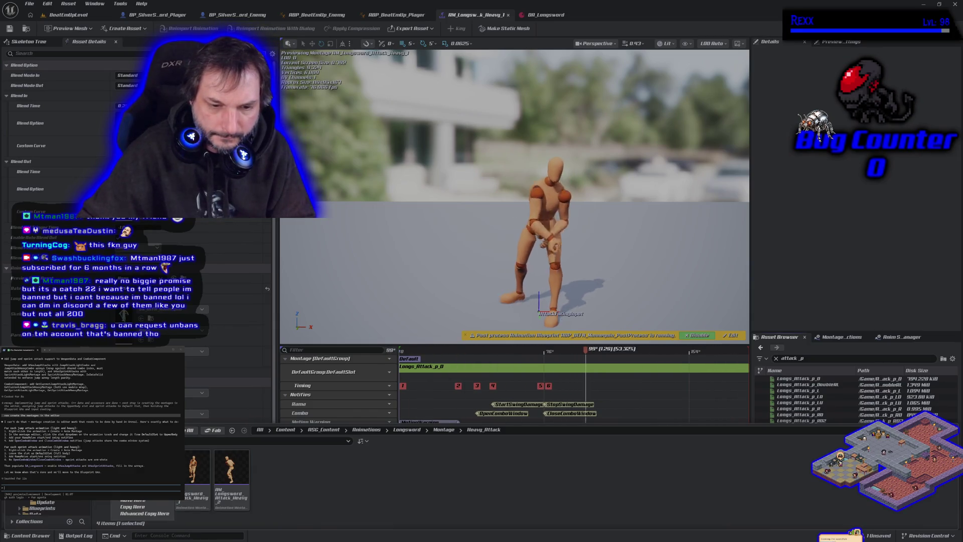
pyautogui.click(137, 506)
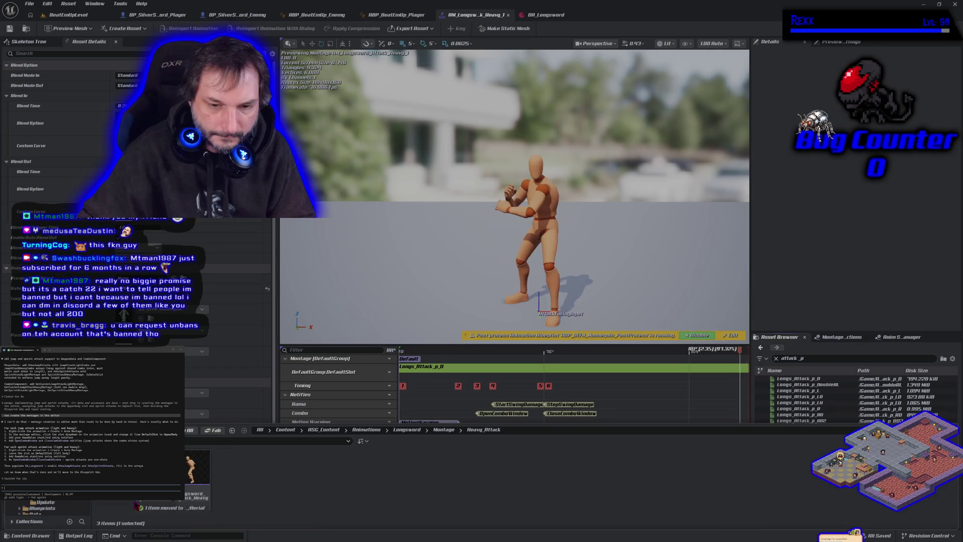
pyautogui.doubleClick(114, 501)
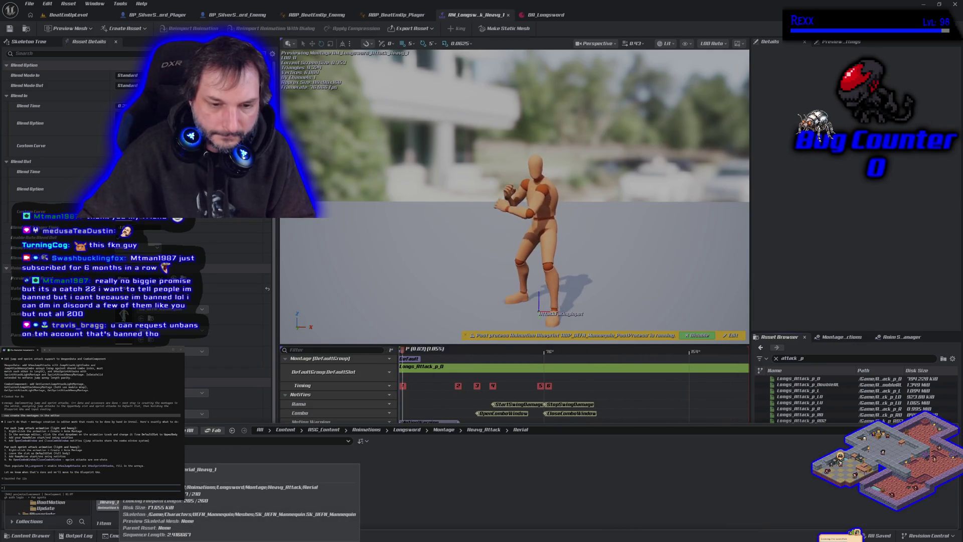
pyautogui.doubleClick(114, 504)
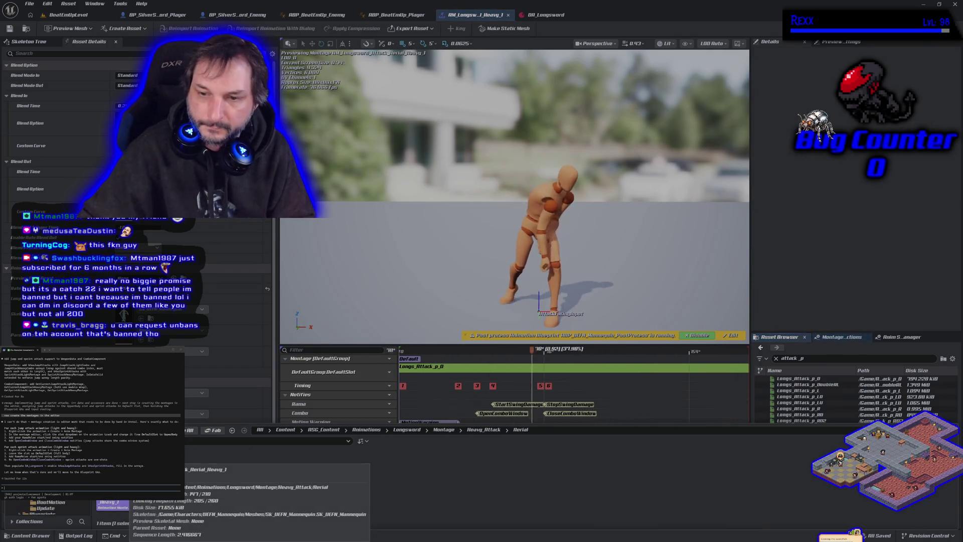
# Step: Set the Aerial heavy montage slot to PartialsUpperBody and save it
pyautogui.click(439, 424)
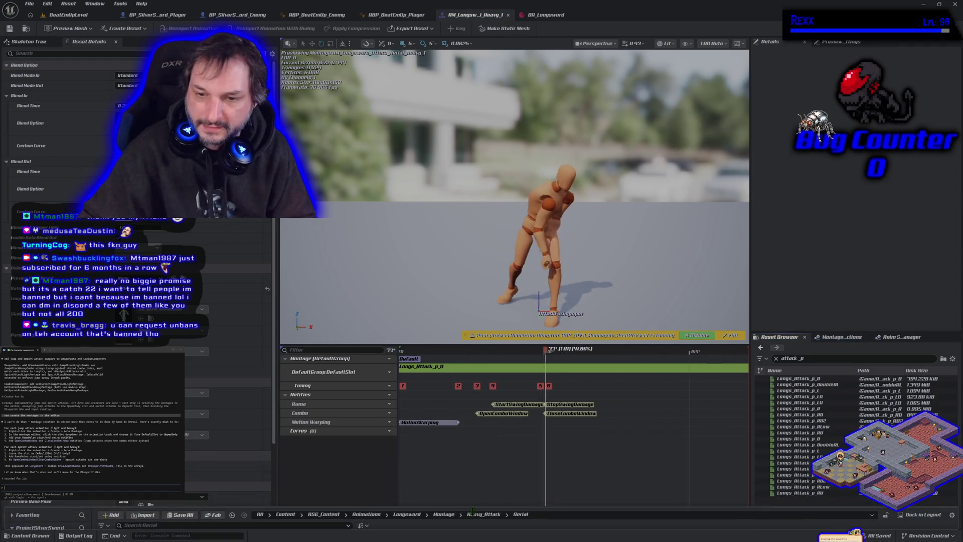
pyautogui.click(439, 423)
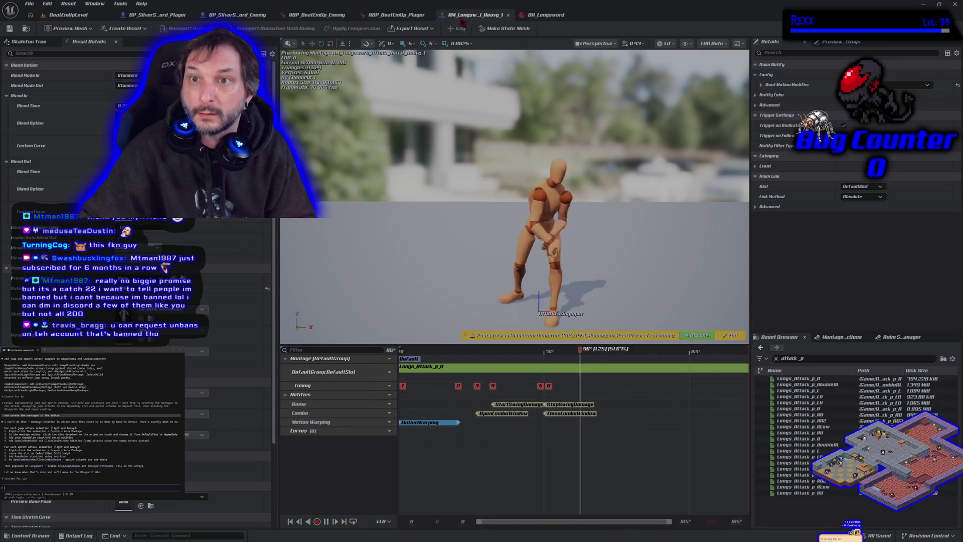
pyautogui.click(388, 371)
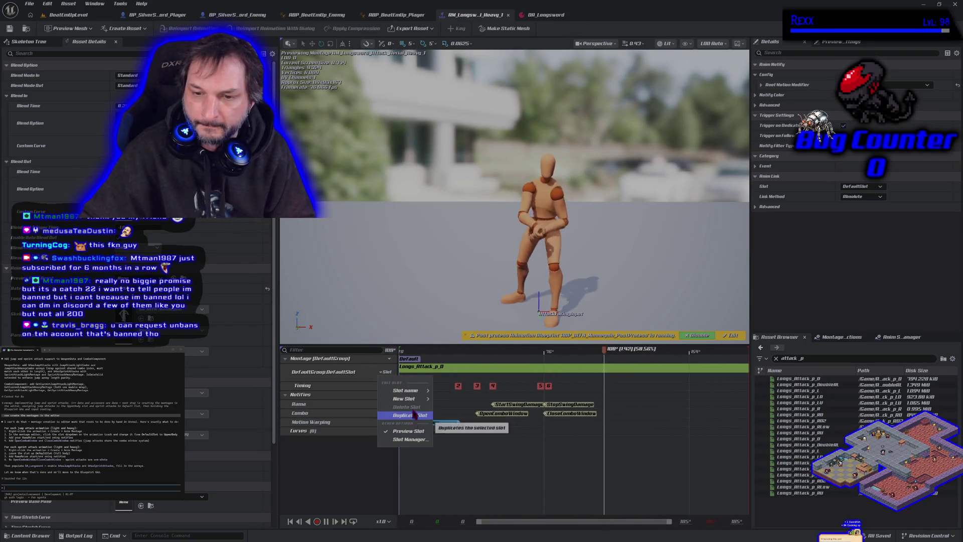
pyautogui.moveTo(404, 391)
pyautogui.click(461, 408)
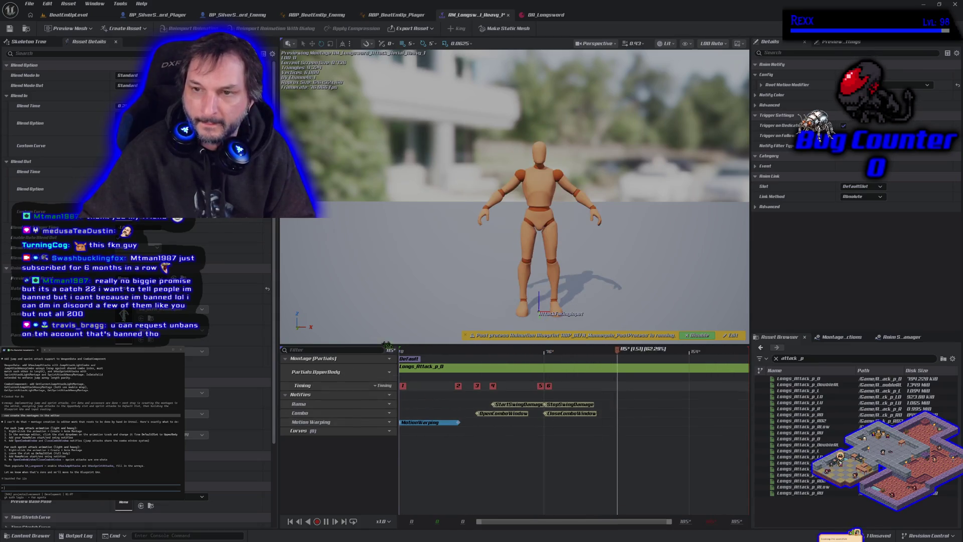
pyautogui.click(12, 27)
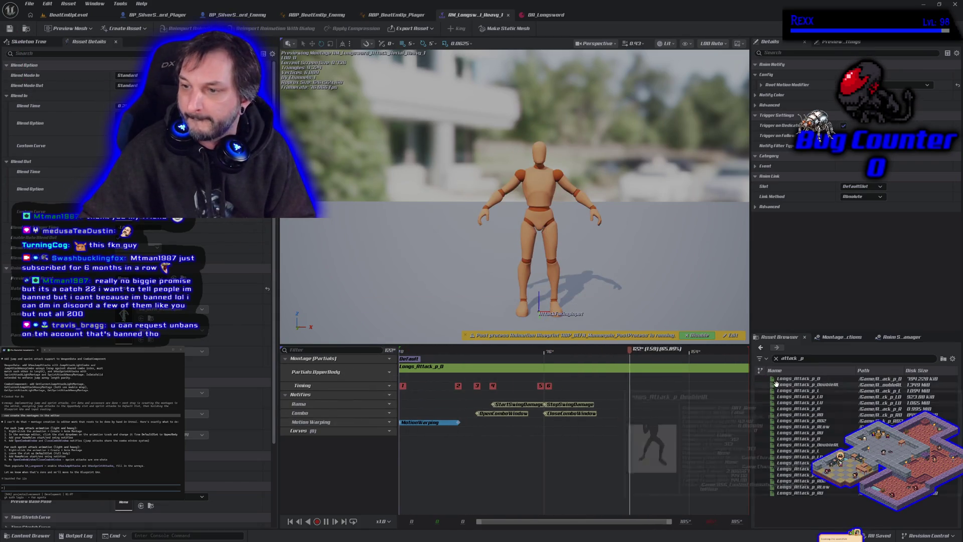
# Step: Preview the Longs_Attack_p_RU animation, then reopen the Aerial_Heavy_1 montage
pyautogui.click(28, 535)
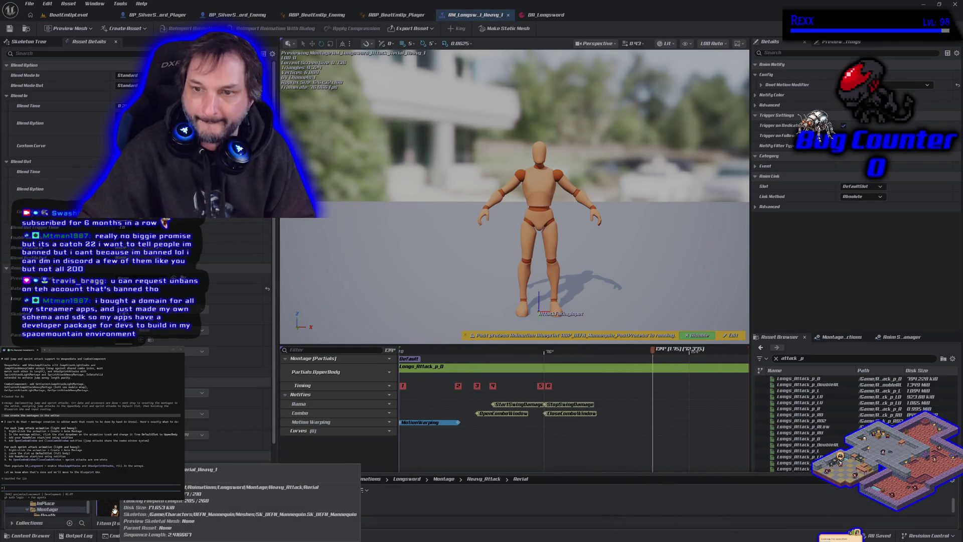
pyautogui.click(798, 433)
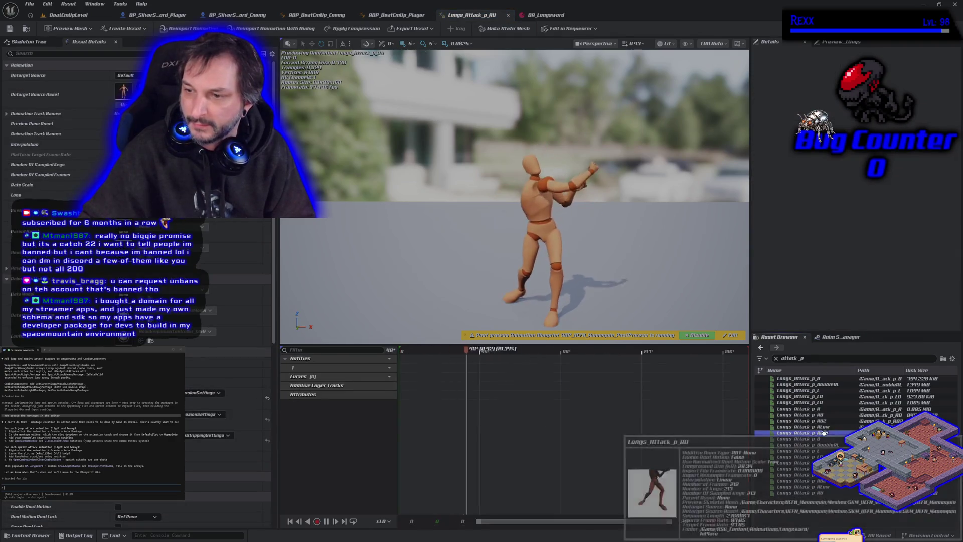
pyautogui.click(27, 536)
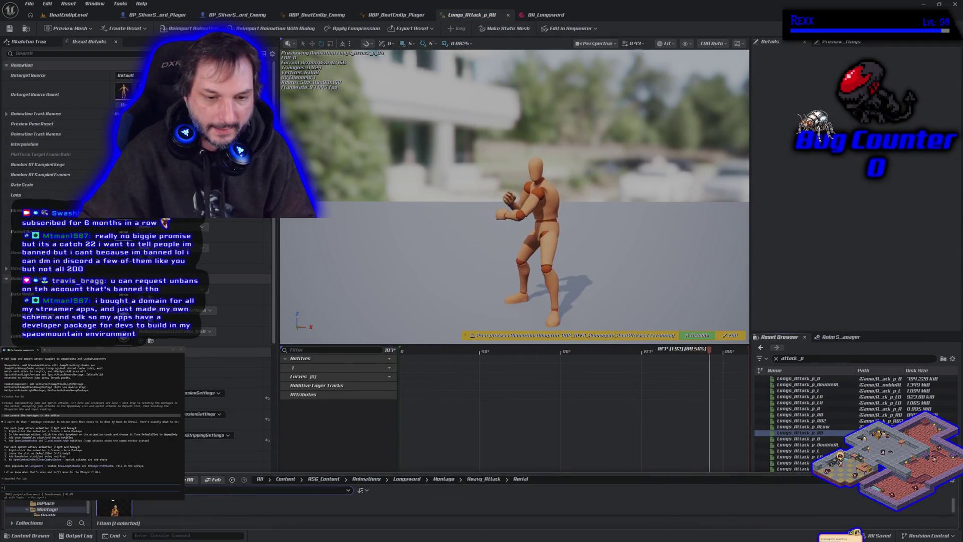
pyautogui.doubleClick(115, 510)
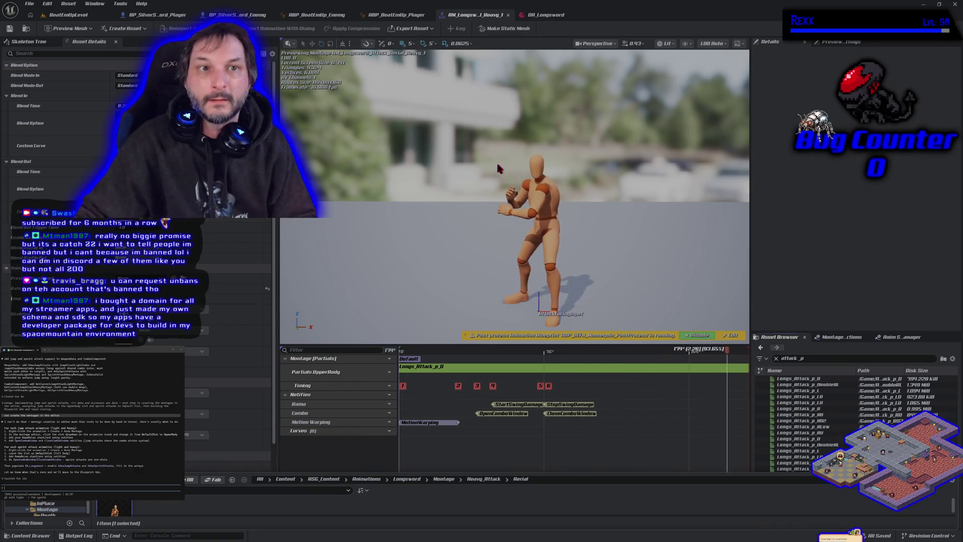
# Step: Review the LogChooser errors for the player and enemy AnimBPs, then return to DA_Longsword
pyautogui.click(68, 15)
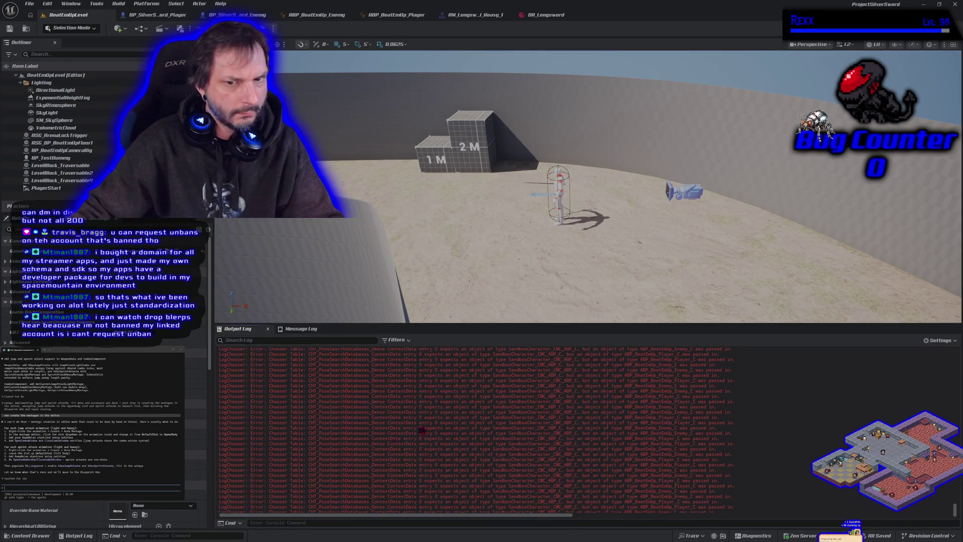
pyautogui.click(539, 20)
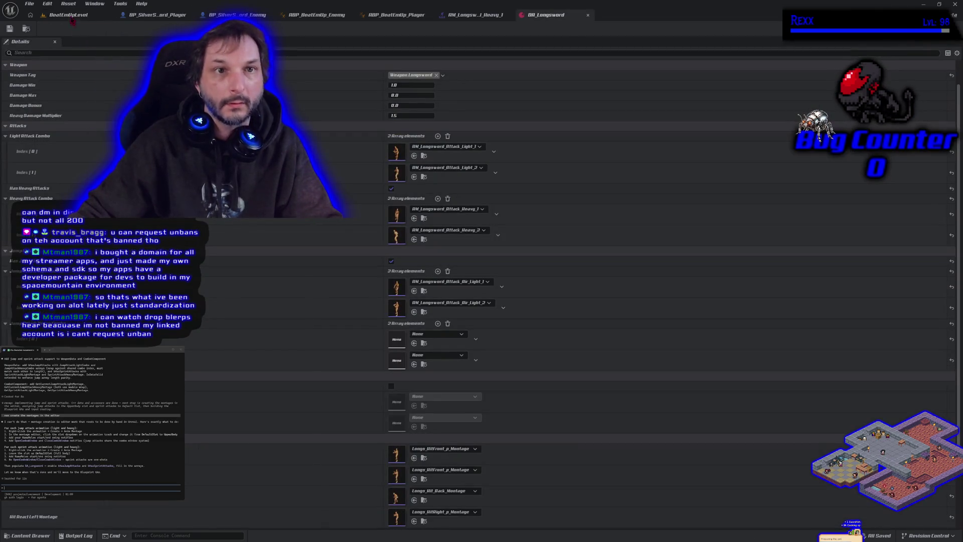
# Step: Back on BeatEmUpLevel, run a quick Alt+P play test, stop it, and clear the Output Log
pyautogui.click(68, 14)
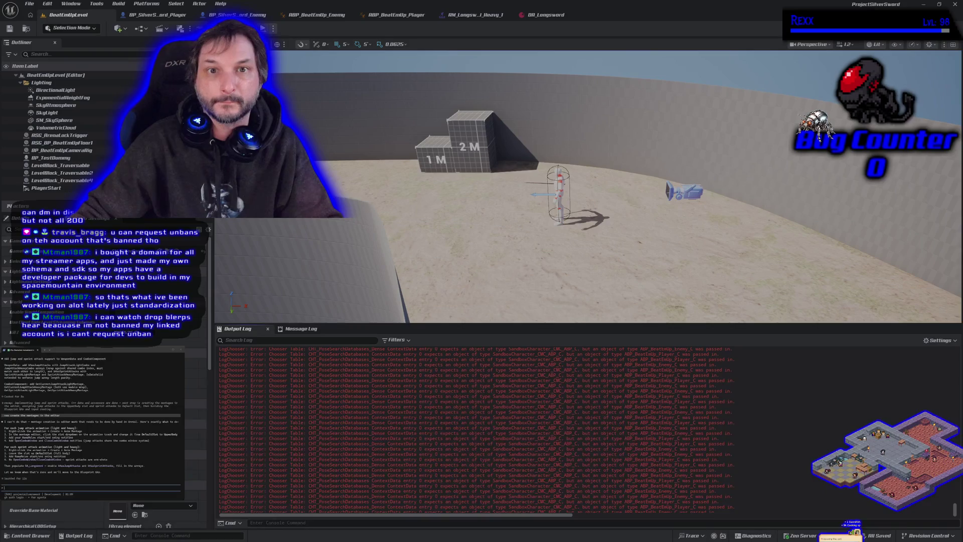
pyautogui.hotkey('alt', 'p')
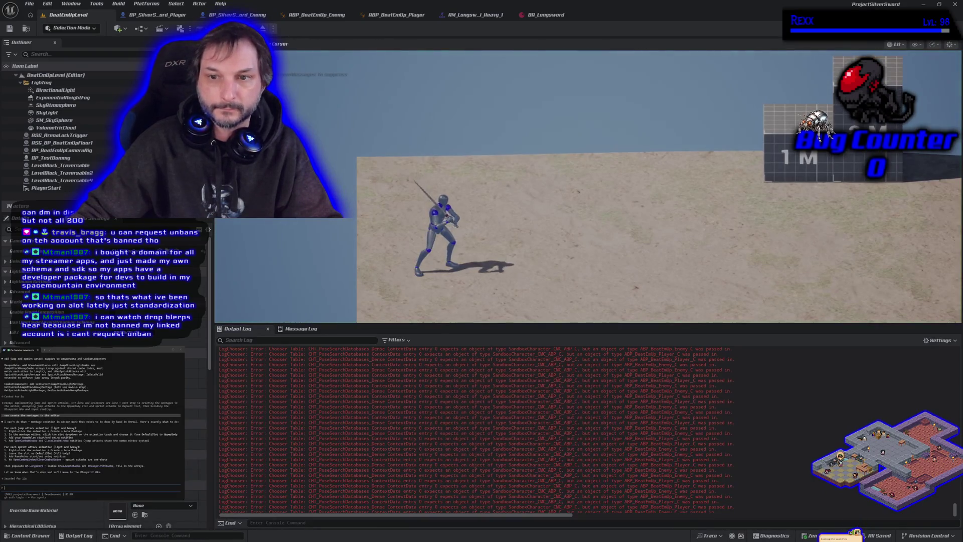
pyautogui.press('Escape')
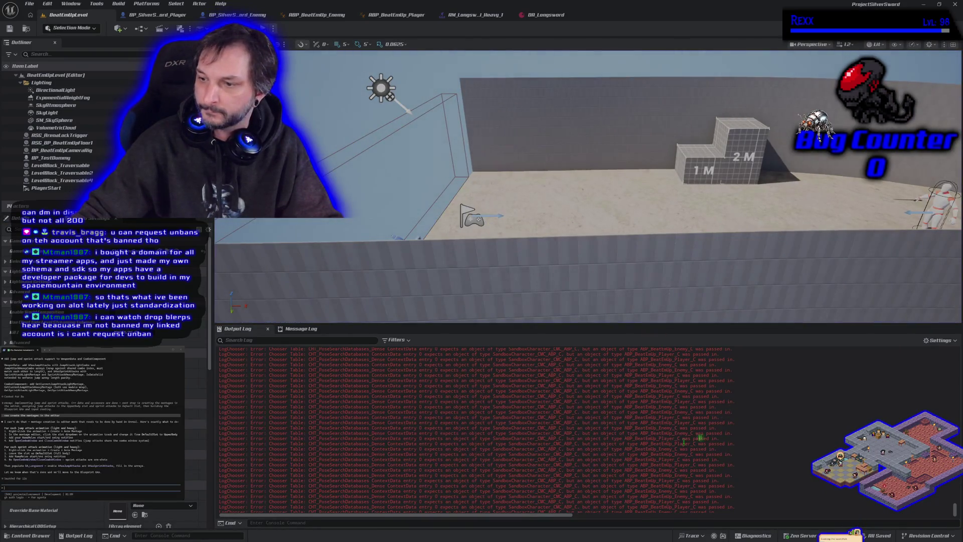
pyautogui.rightClick(780, 432)
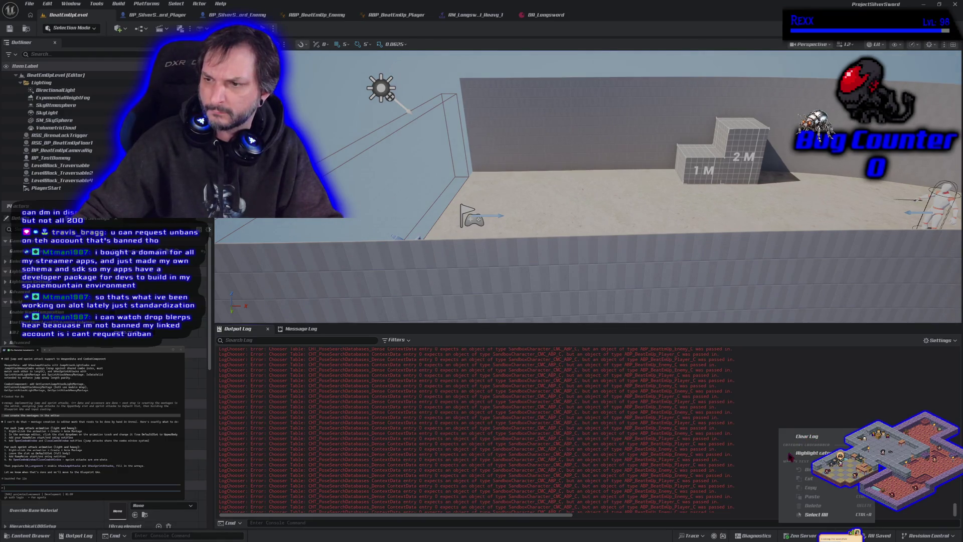
pyautogui.click(808, 438)
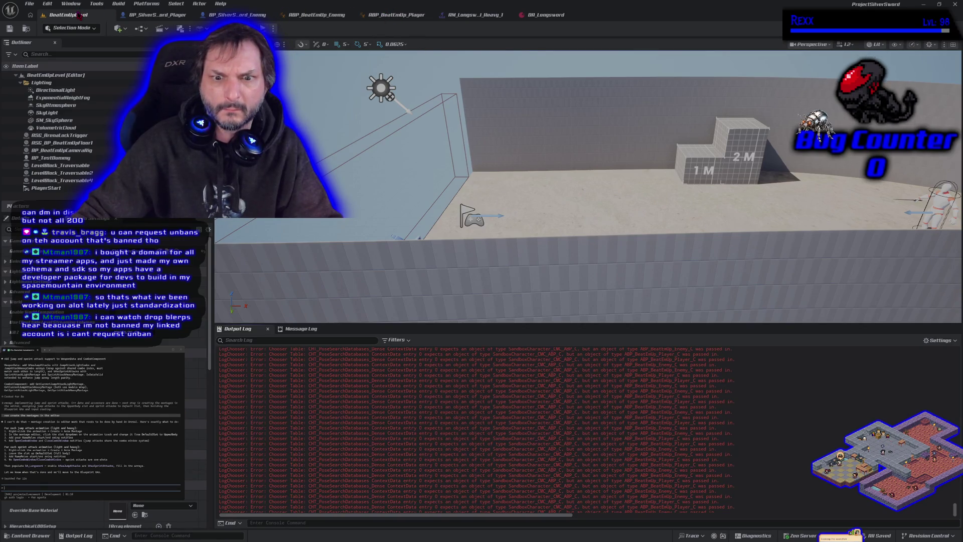
# Step: Switch to the ABP_BeatEmUp_Player tab, then close the Unreal Editor to return to Rider
pyautogui.hotkey('ctrl', 'Tab')
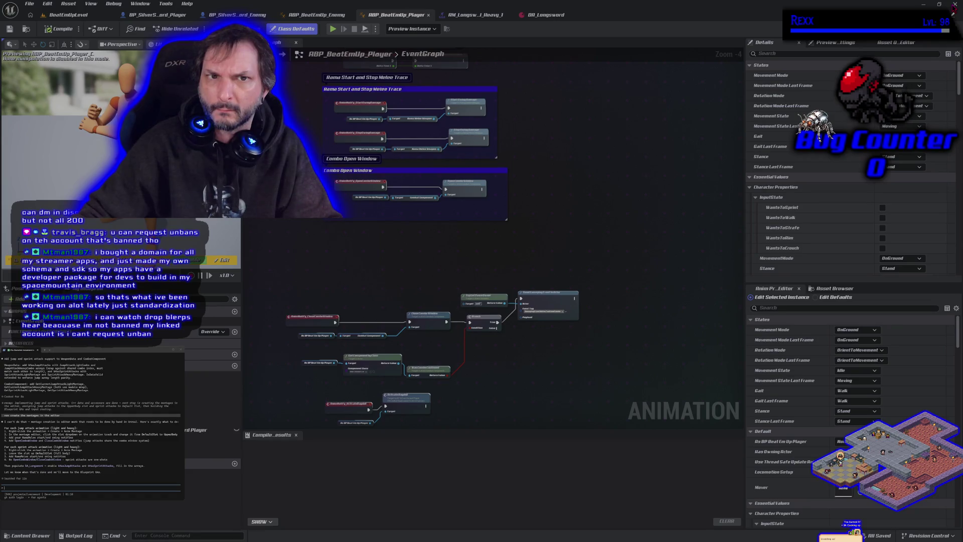
pyautogui.click(954, 6)
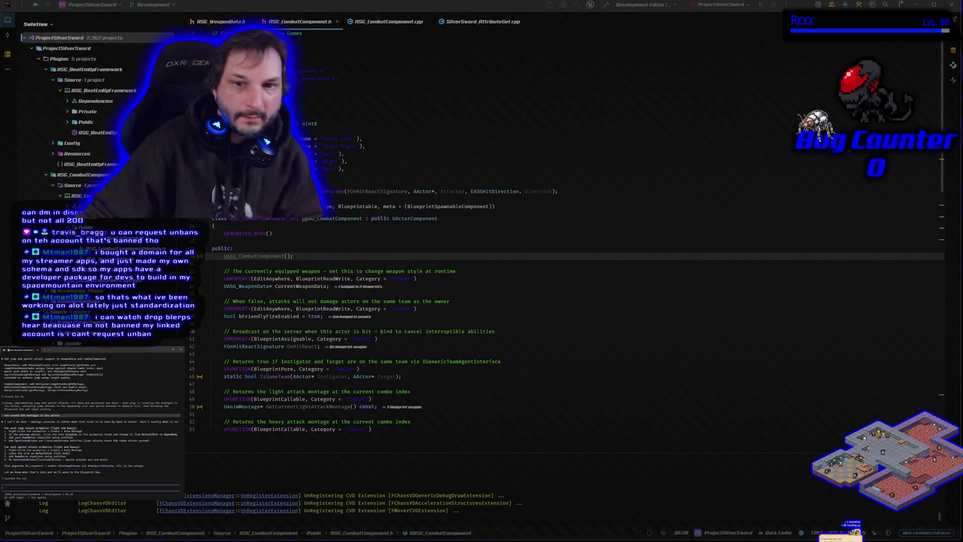
# Step: Build the project from Rider's toolbar so the Unreal Editor relaunches
pyautogui.click(775, 5)
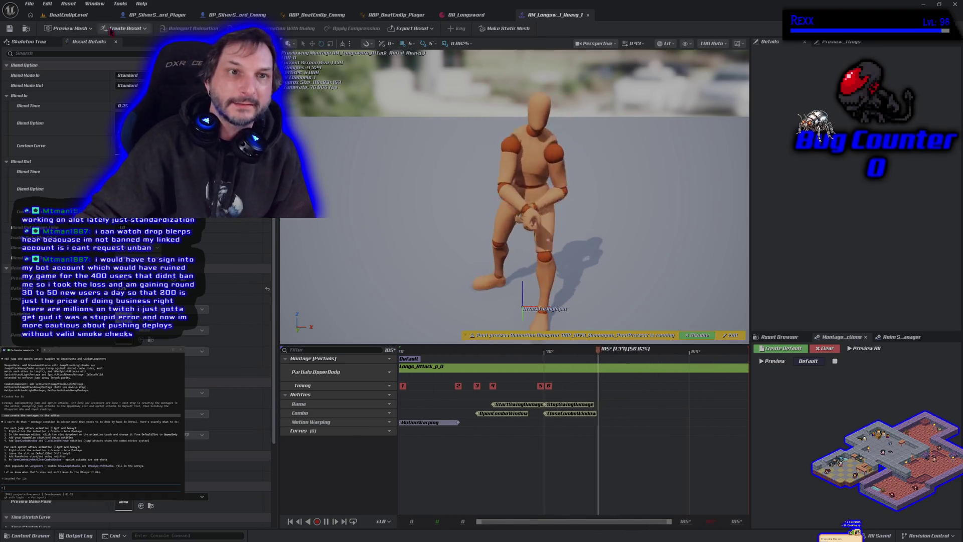
# Step: Leave the heavy attack montage and switch back to the BeatEmUpLevel tab
pyautogui.click(80, 16)
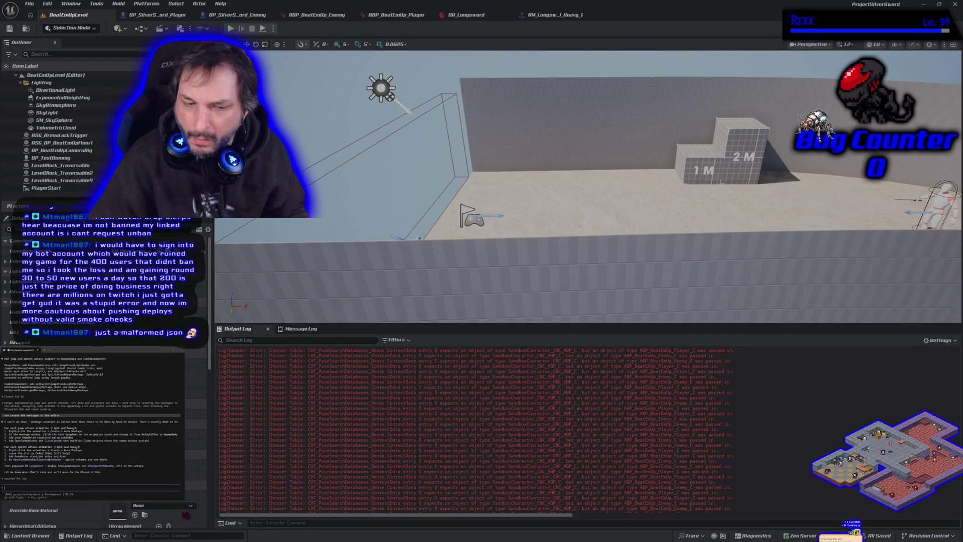
# Step: Browse Characters > UEFN_Mannequin > Animations > MotionMatchingData in the Content Drawer and open CHT_PoseSearchDatabases
pyautogui.click(35, 535)
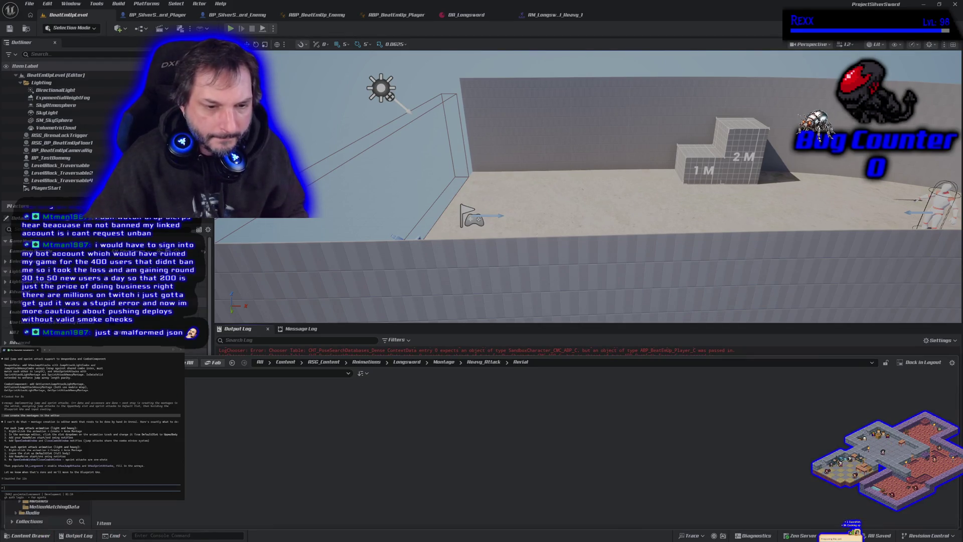
pyautogui.click(59, 508)
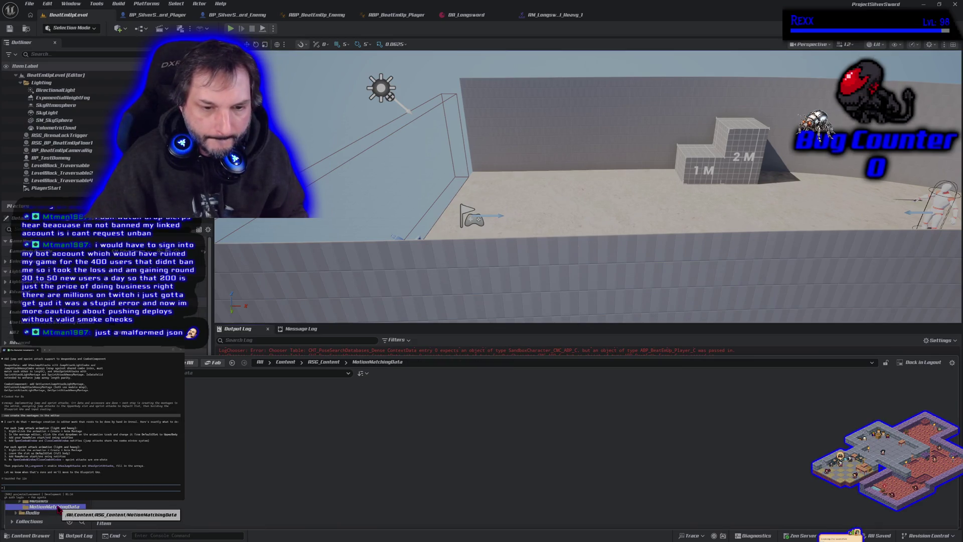
pyautogui.scroll(-5, 60, 508)
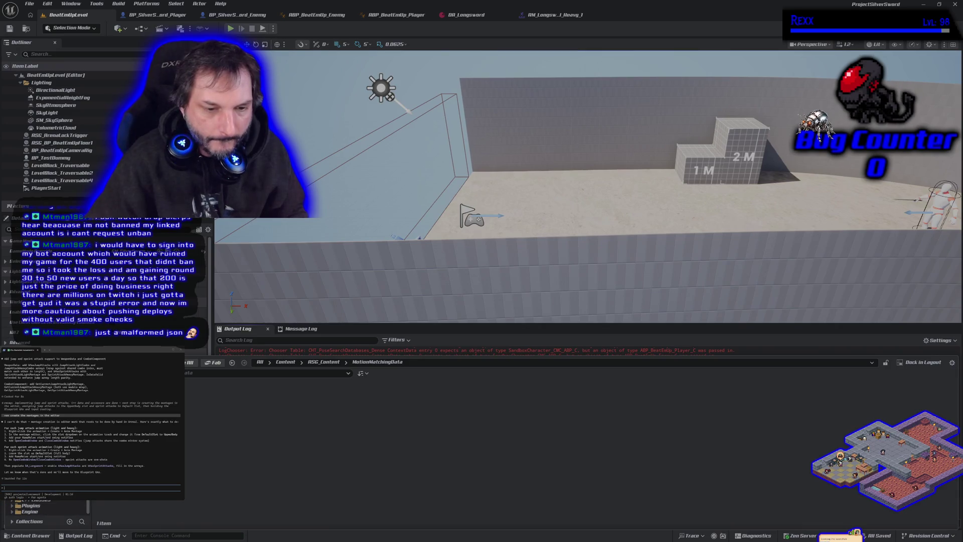
pyautogui.click(35, 506)
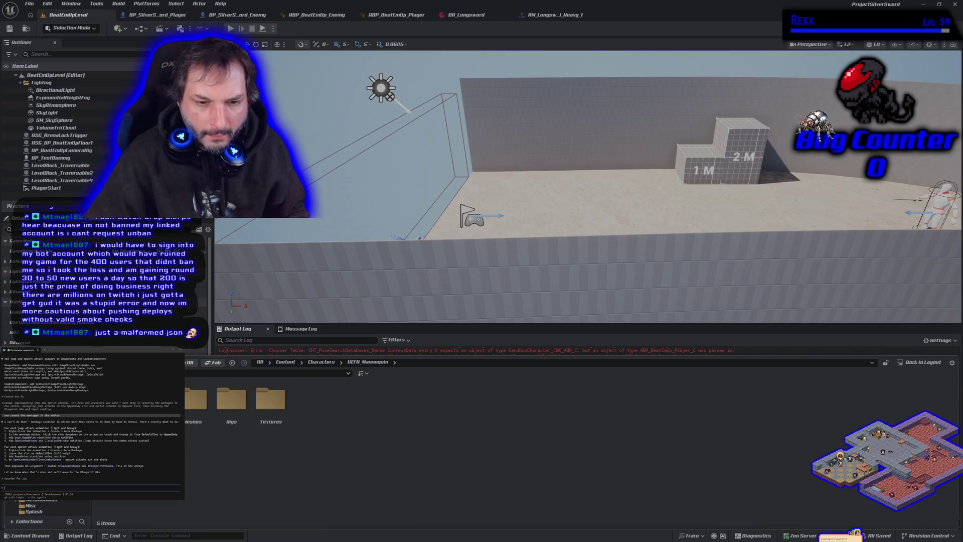
pyautogui.doubleClick(114, 399)
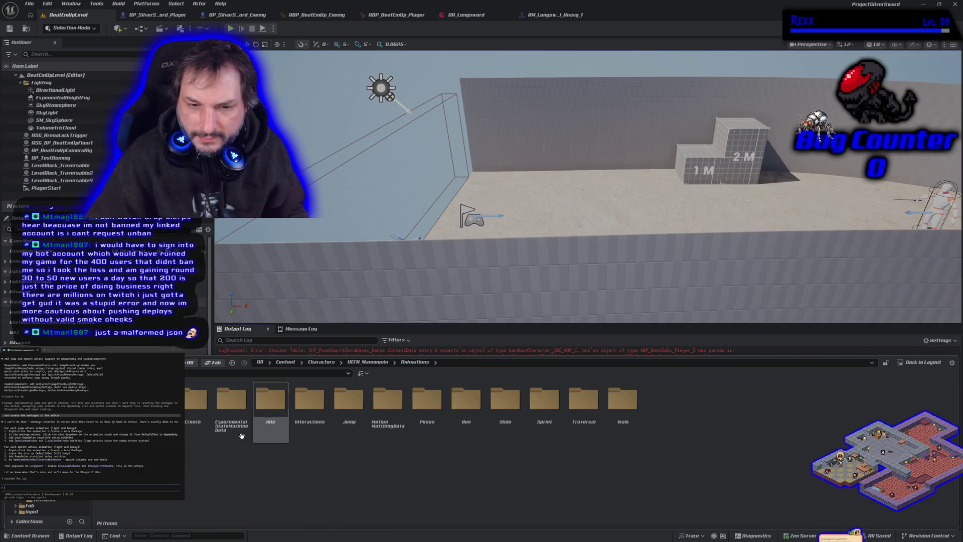
pyautogui.doubleClick(392, 434)
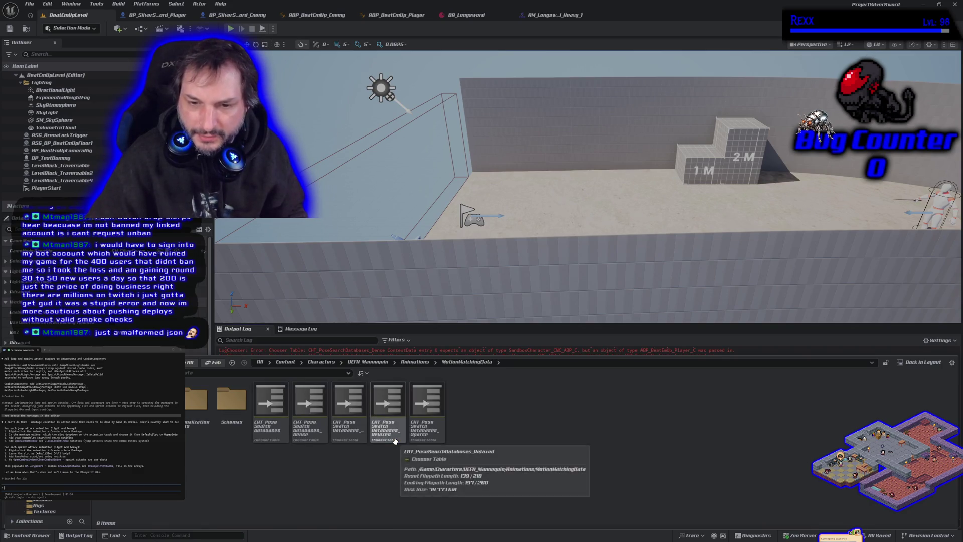
pyautogui.doubleClick(281, 441)
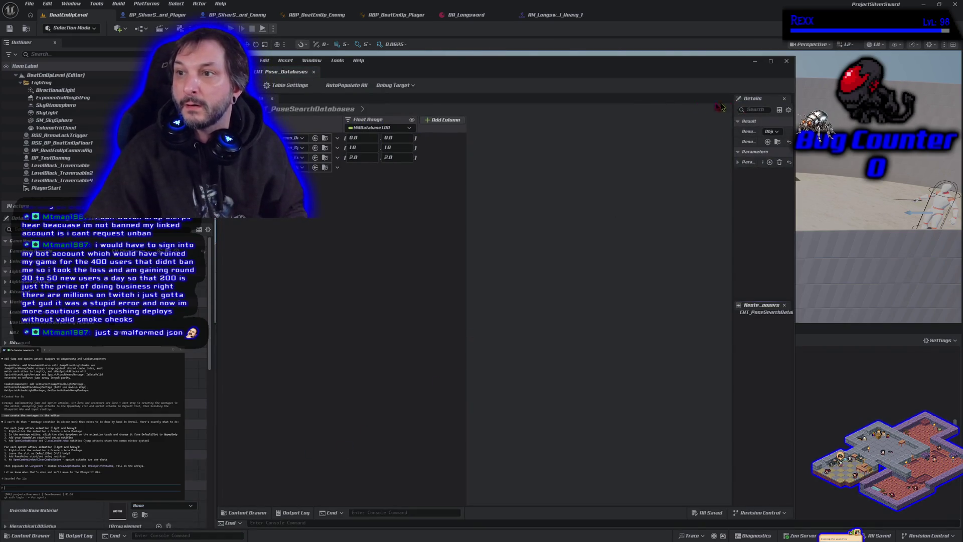
# Step: Dock the chooser table as a tab, widen its Details panel, expand Parameters, and compare with the level's errors
pyautogui.moveTo(289, 72)
pyautogui.mouseDown()
pyautogui.moveTo(641, 116)
pyautogui.moveTo(648, 16)
pyautogui.mouseUp()
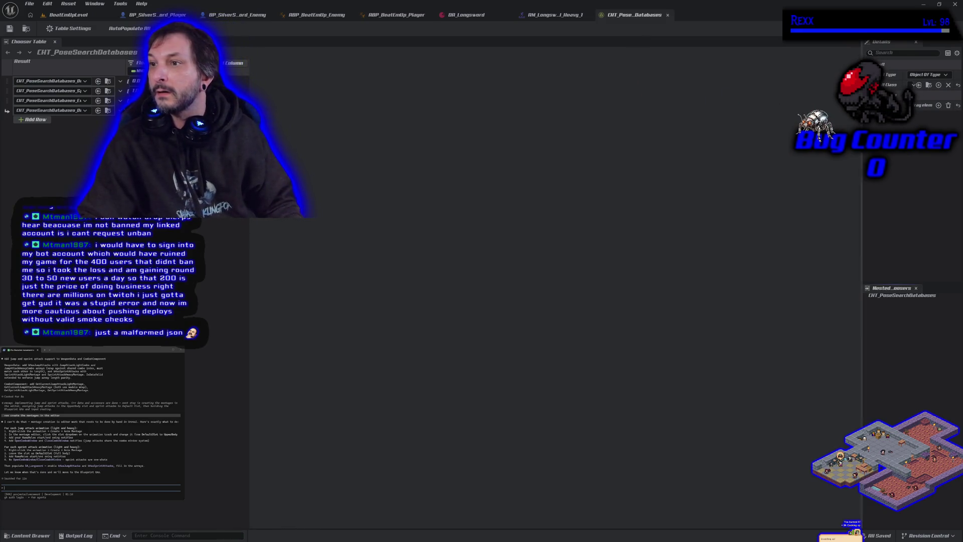
pyautogui.moveTo(863, 200); pyautogui.dragTo(751, 201)
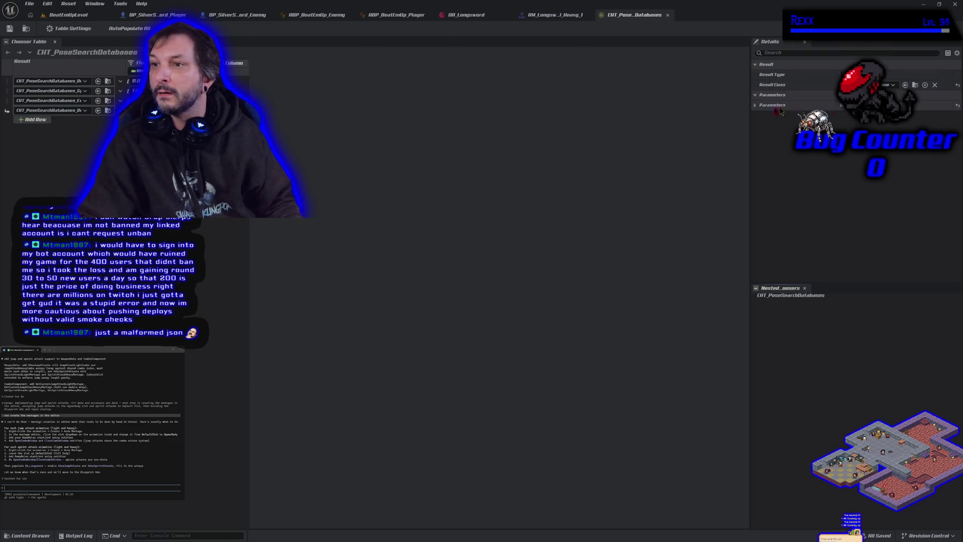
pyautogui.click(755, 106)
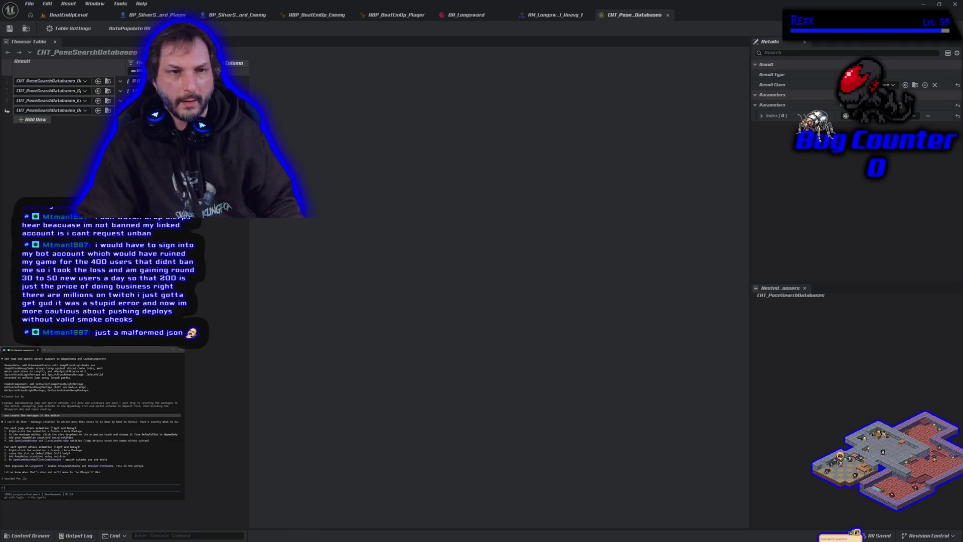
pyautogui.click(65, 16)
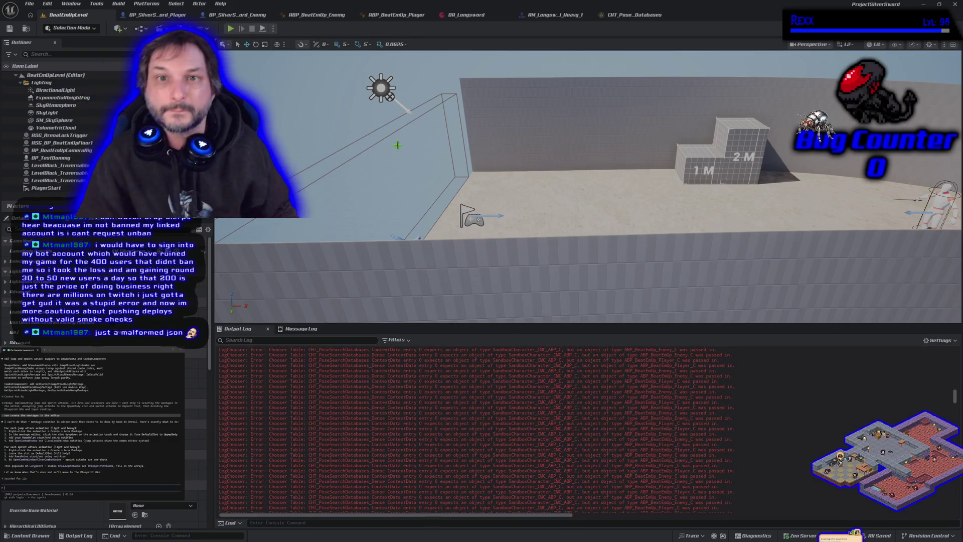
pyautogui.click(628, 22)
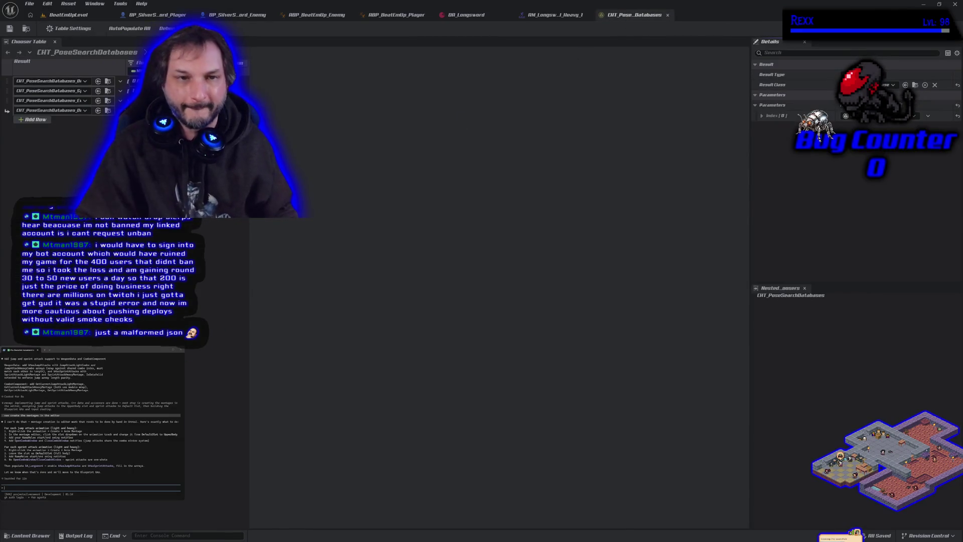
# Step: Look inside MotionMatchingData's Schemas and Channels subfolders, then return to BeatEmUpLevel
pyautogui.click(24, 536)
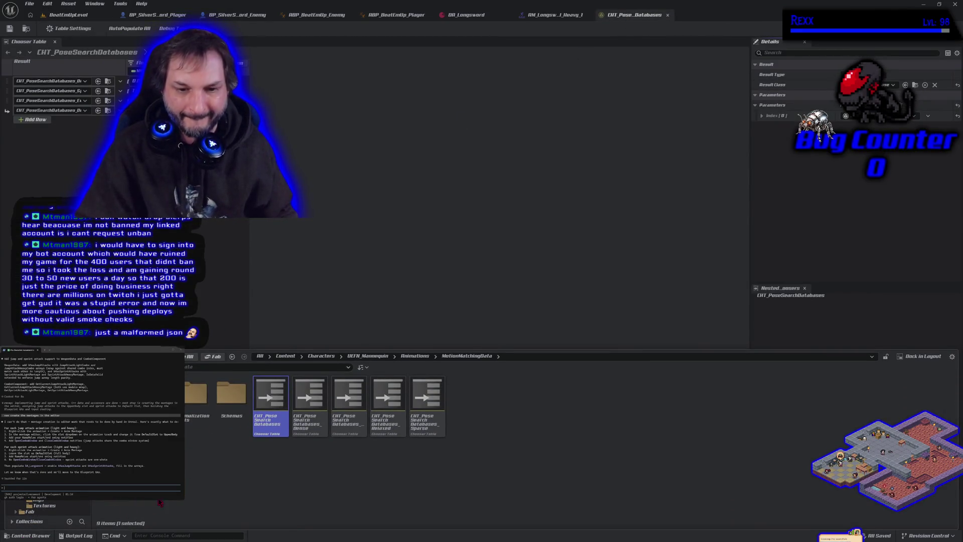
pyautogui.click(231, 397)
pyautogui.doubleClick(231, 397)
pyautogui.hotkey('alt', 'Left')
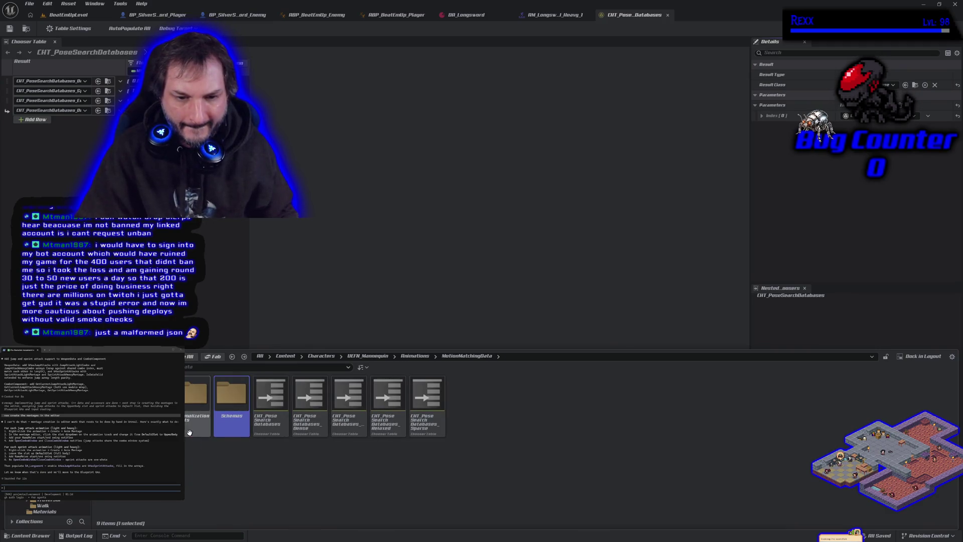
pyautogui.doubleClick(114, 397)
pyautogui.hotkey('alt', 'Left')
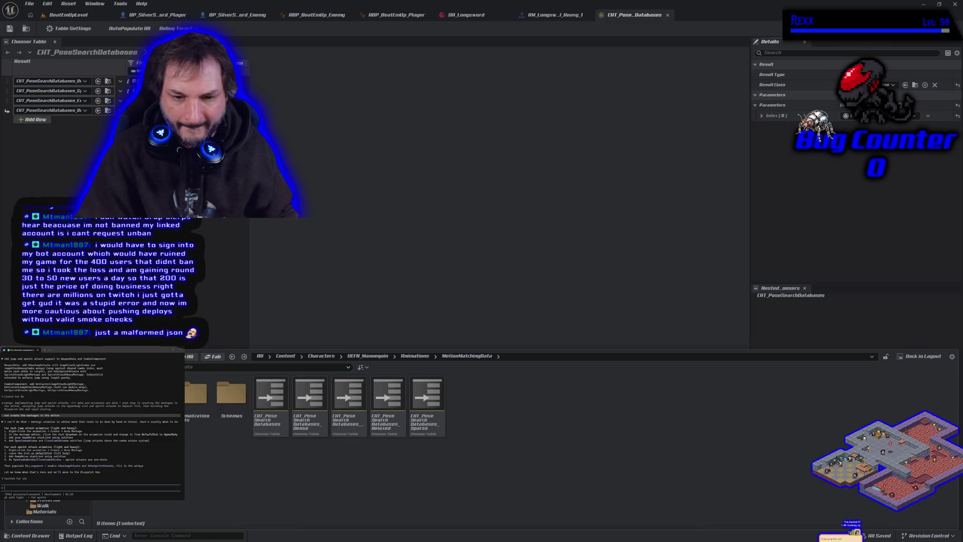
pyautogui.click(30, 536)
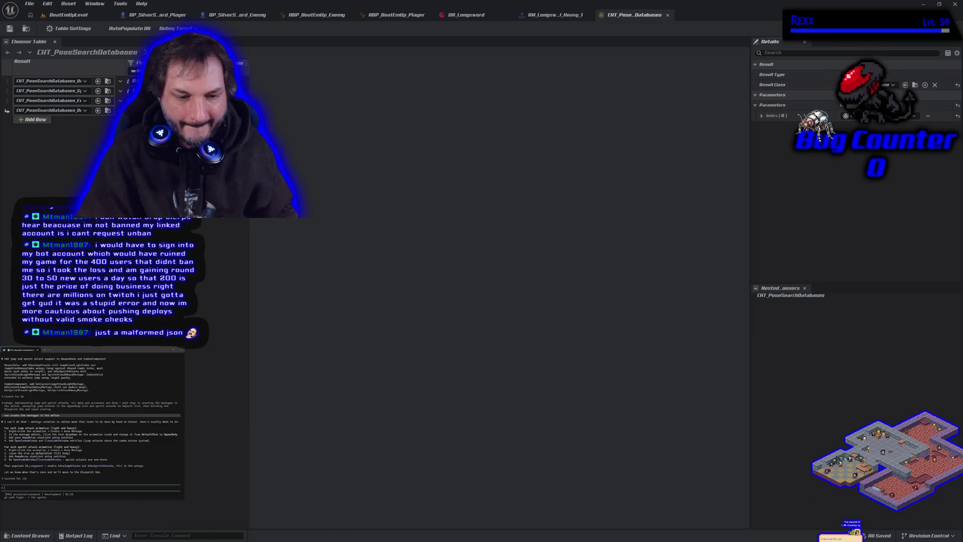
pyautogui.click(89, 18)
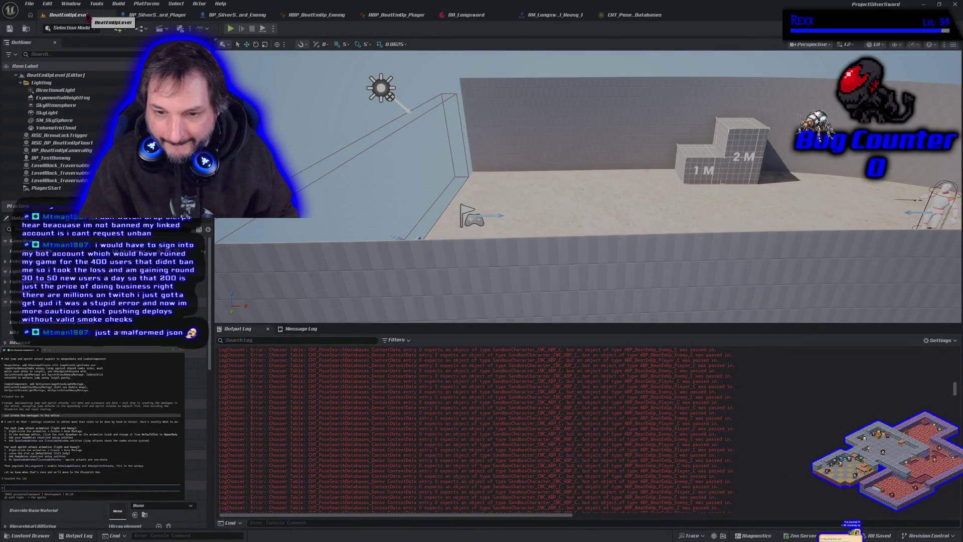
# Step: Review the error log around the Content Drawer, then switch to the BP_SilverSword_Player blueprint tab
pyautogui.click(30, 535)
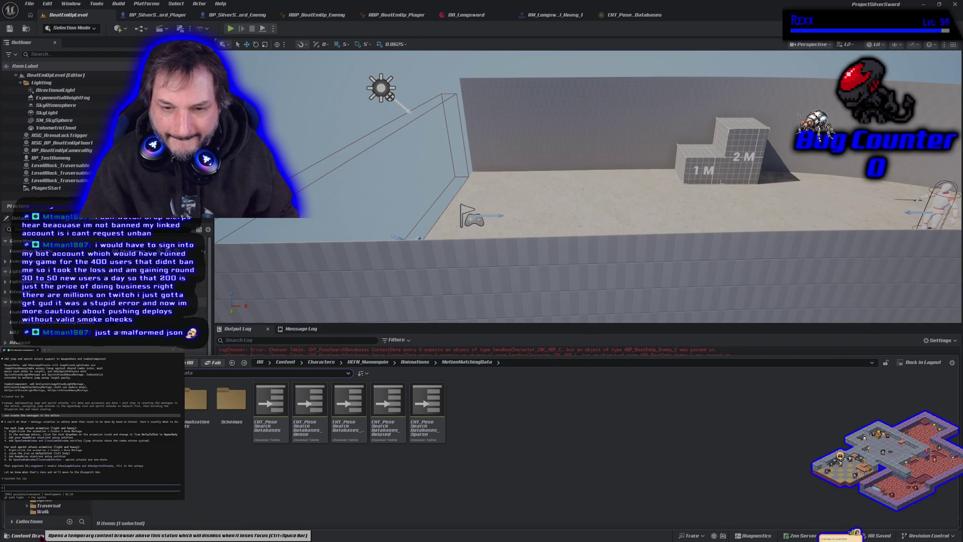
pyautogui.click(480, 352)
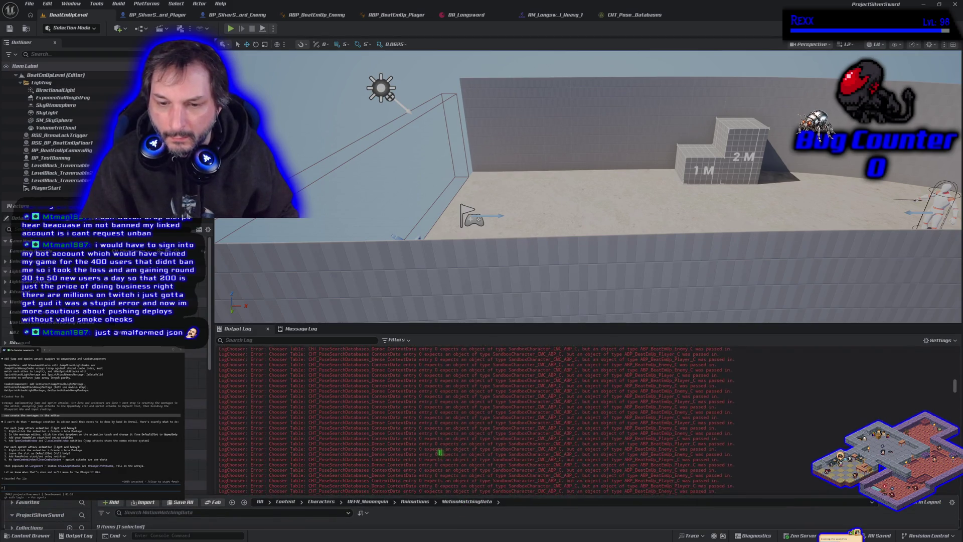
pyautogui.moveTo(957, 389); pyautogui.dragTo(955, 502)
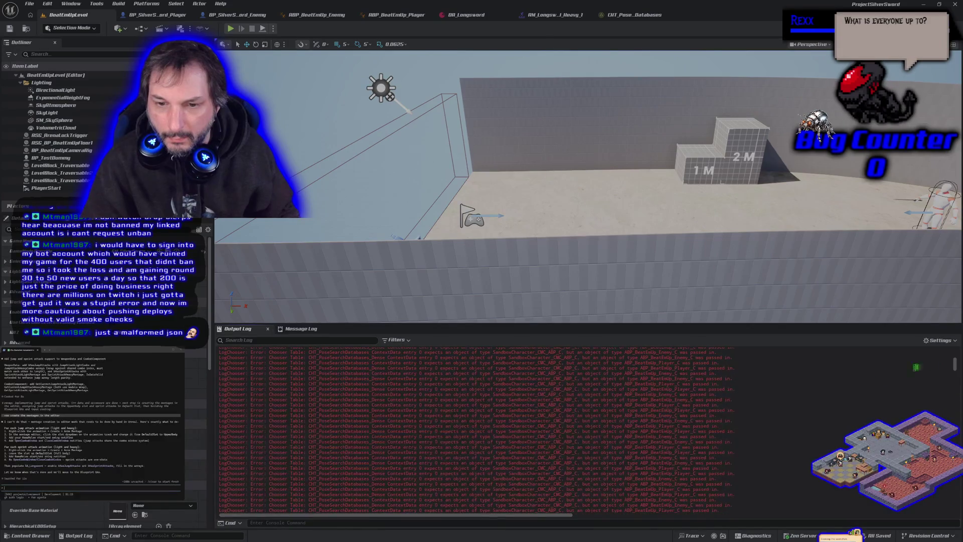
pyautogui.click(30, 535)
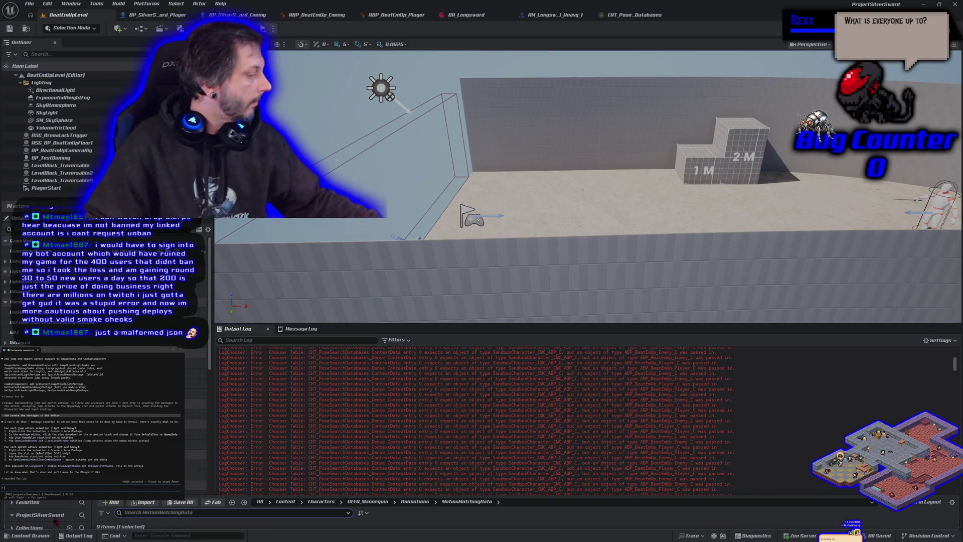
pyautogui.click(160, 15)
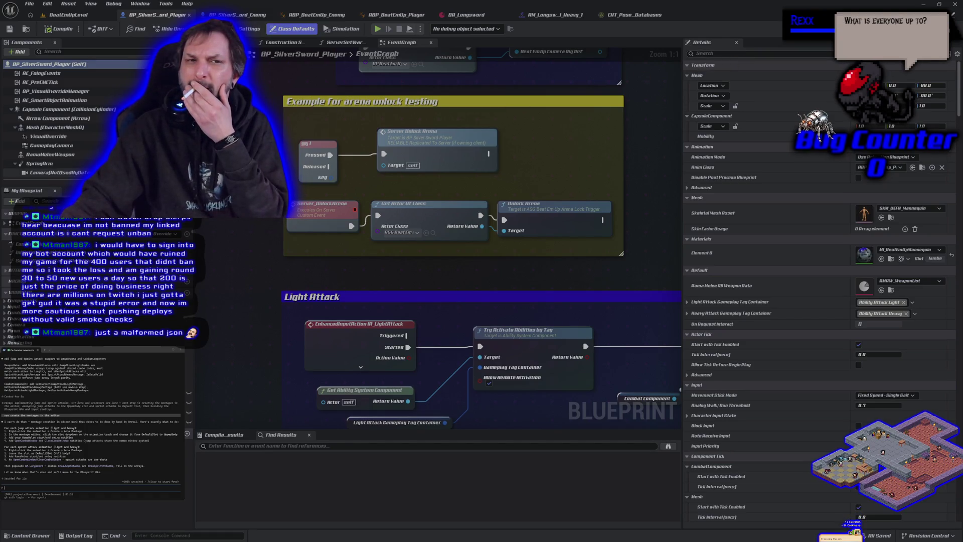
pyautogui.scroll(-3, 745, 151)
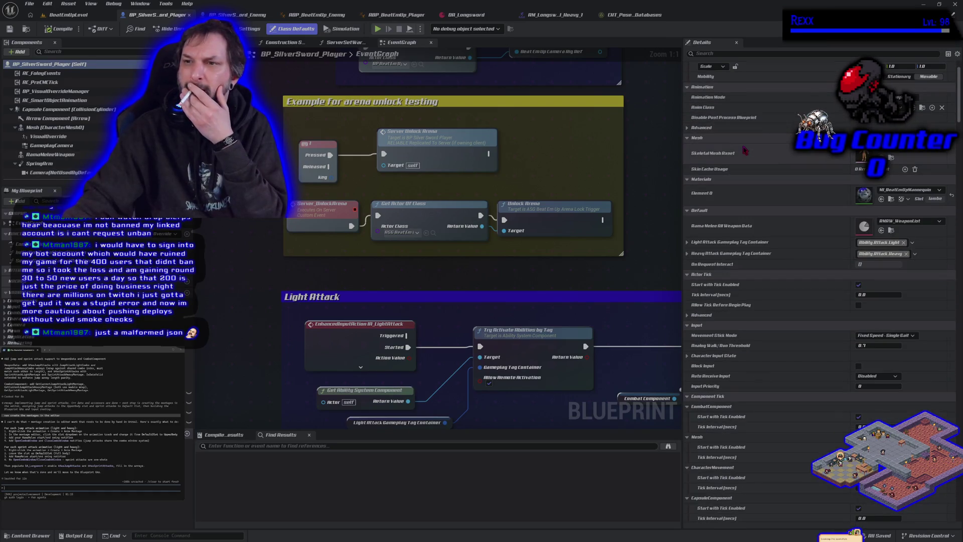
pyautogui.scroll(-5, 746, 151)
pyautogui.scroll(-4, 745, 151)
pyautogui.scroll(-12, 745, 152)
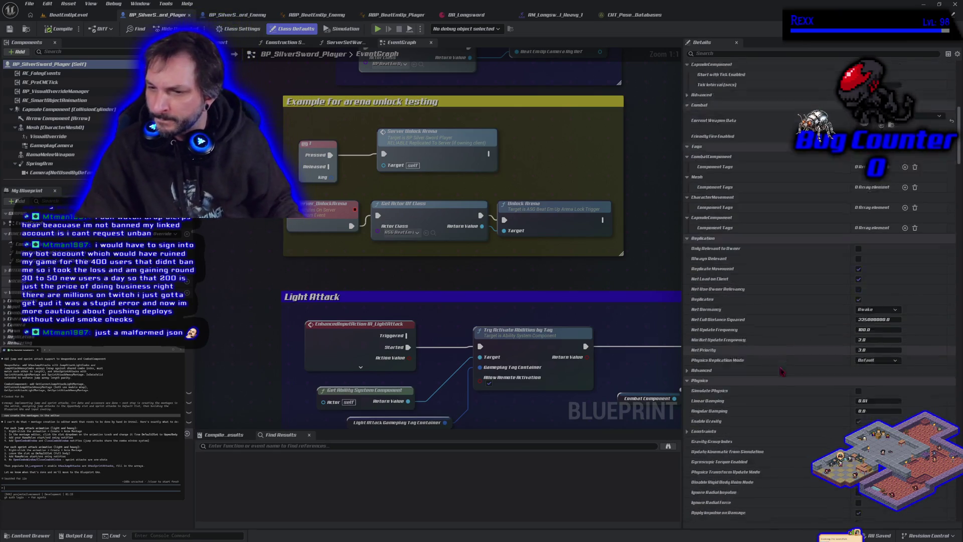
pyautogui.scroll(-15, 782, 372)
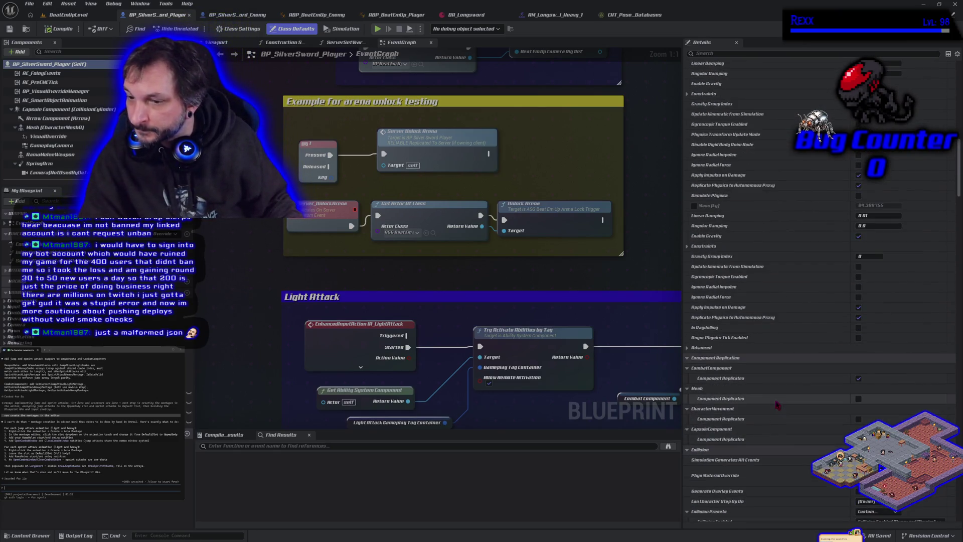
pyautogui.scroll(-3, 823, 381)
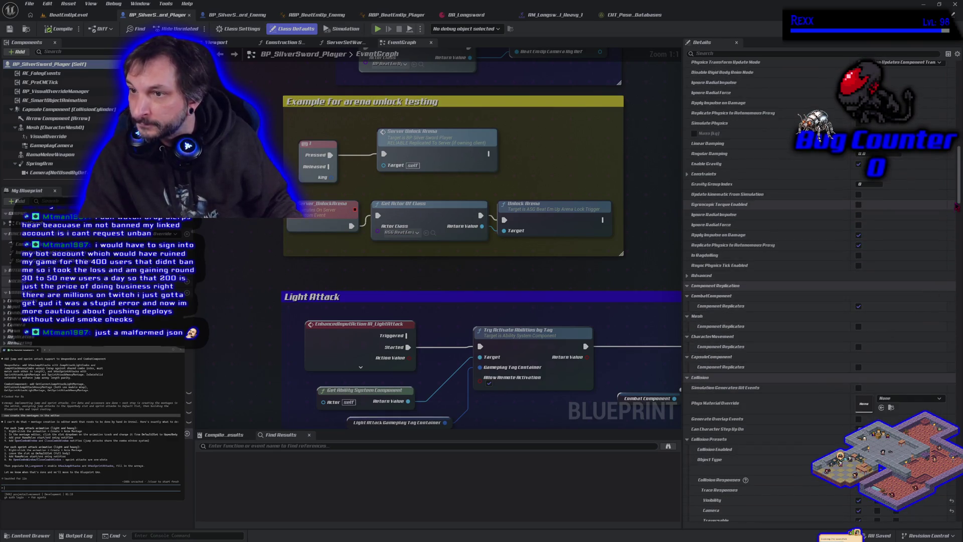
pyautogui.moveTo(957, 206); pyautogui.dragTo(957, 522)
pyautogui.click(693, 446)
pyautogui.scroll(-2, 693, 448)
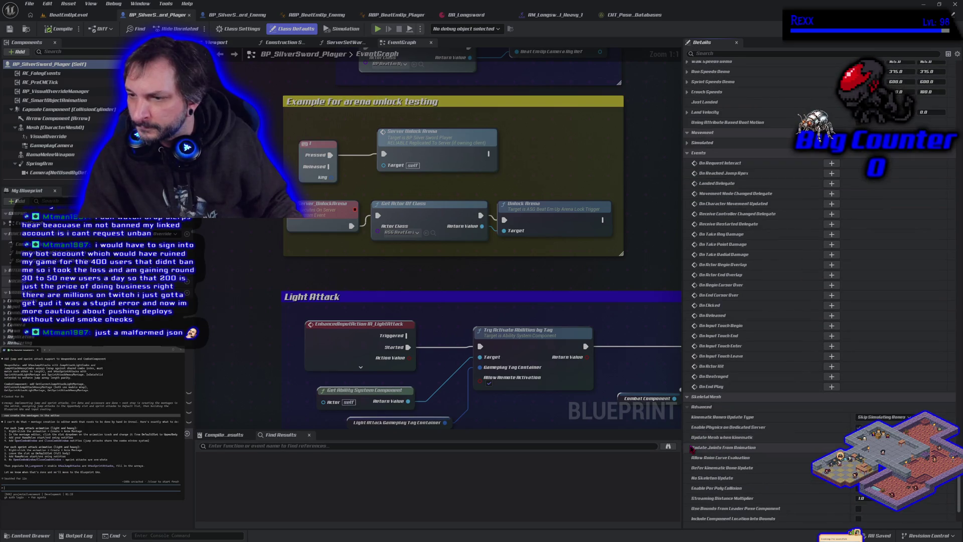
pyautogui.click(692, 399)
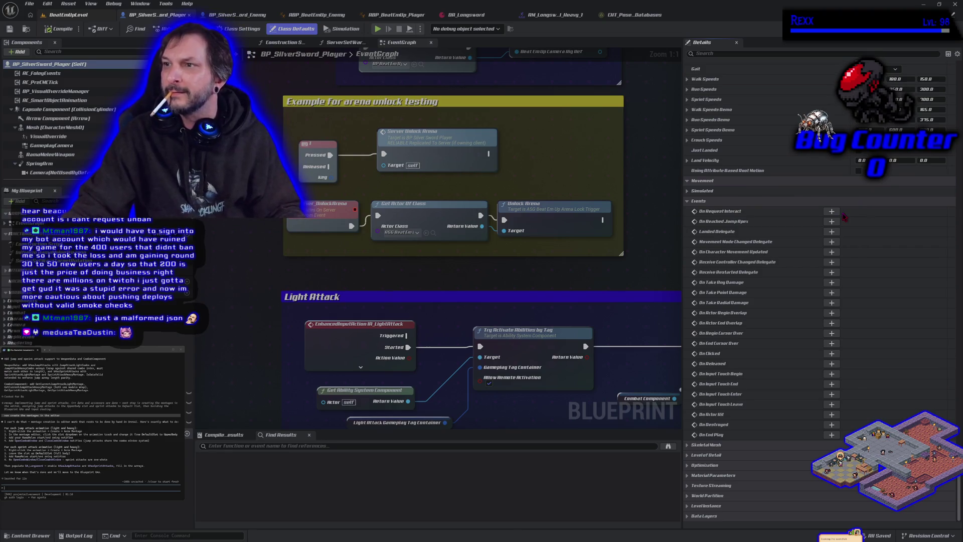
pyautogui.click(68, 14)
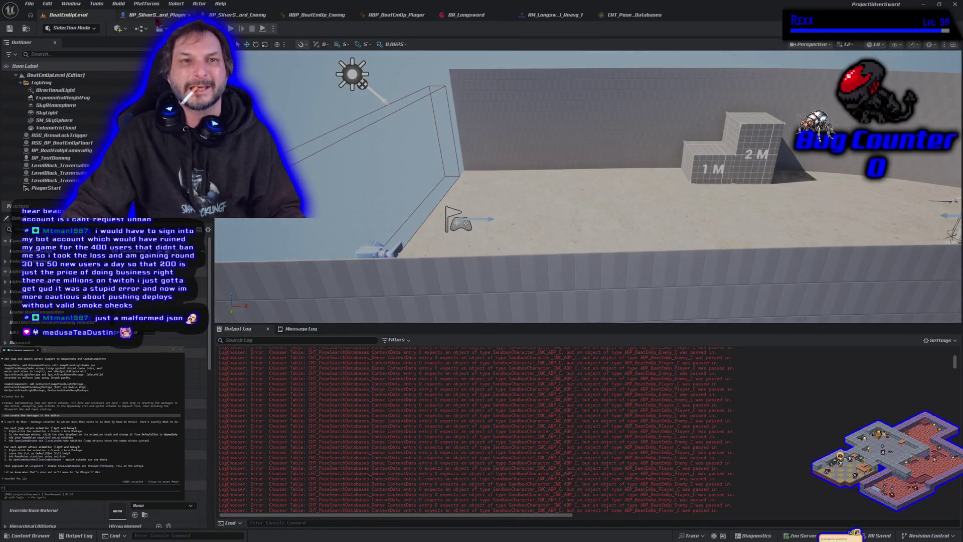
pyautogui.click(156, 15)
pyautogui.scroll(6, 724, 91)
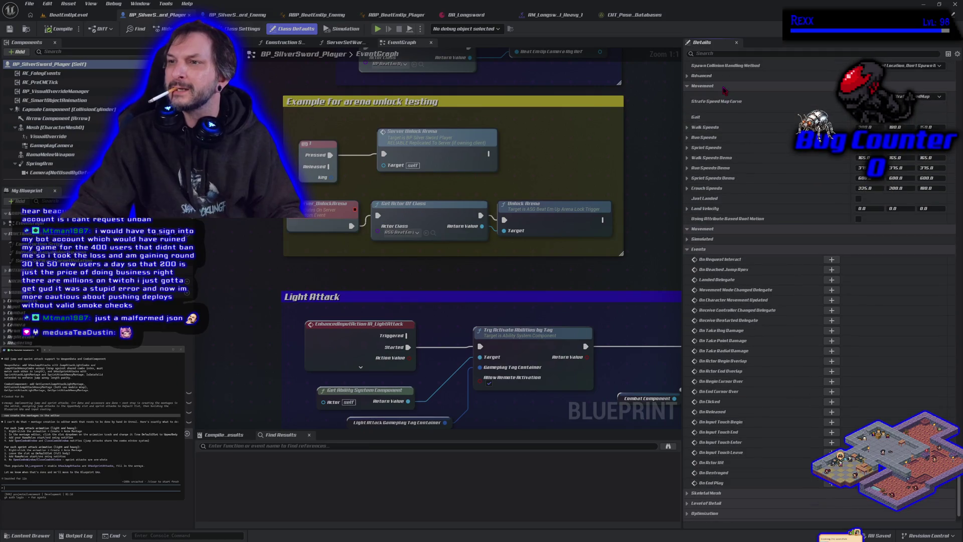
pyautogui.scroll(10, 724, 92)
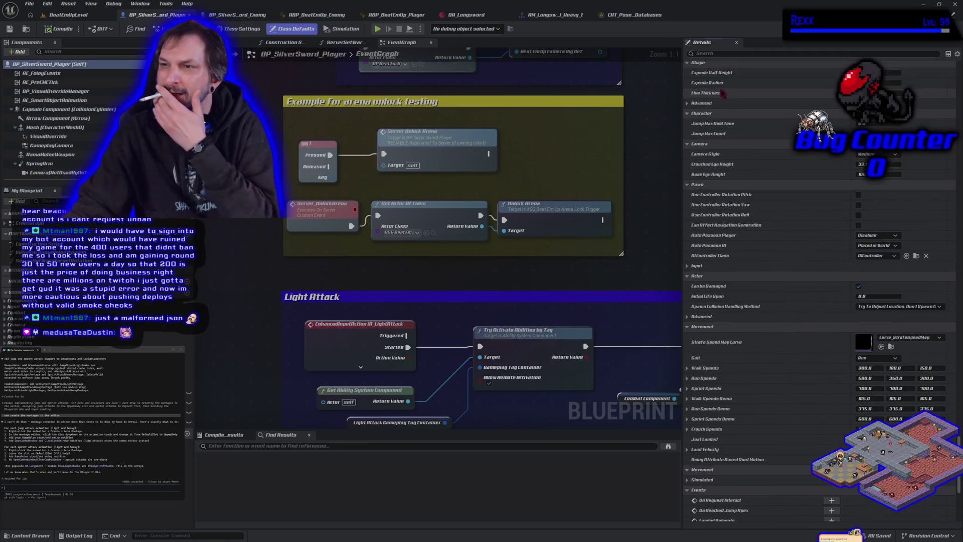
pyautogui.scroll(8, 717, 109)
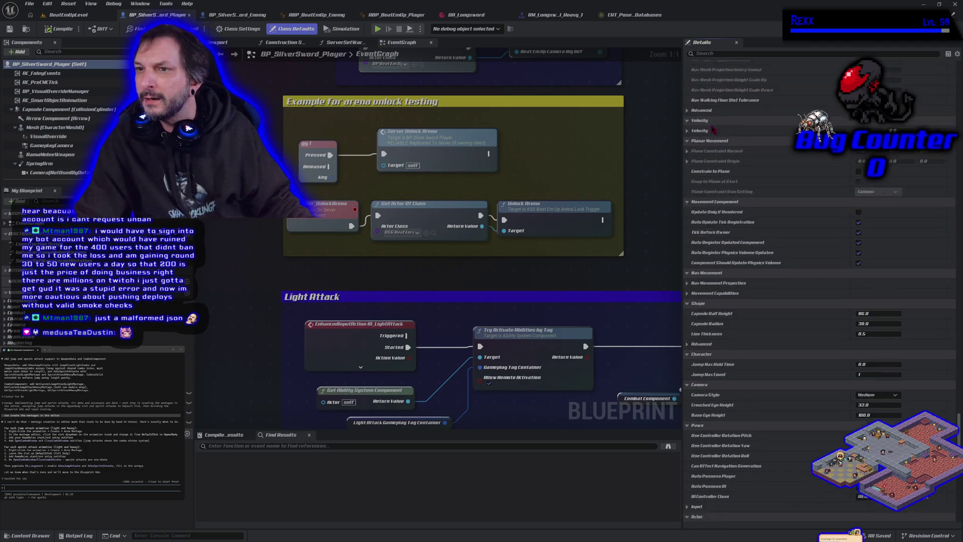
pyautogui.scroll(3, 714, 129)
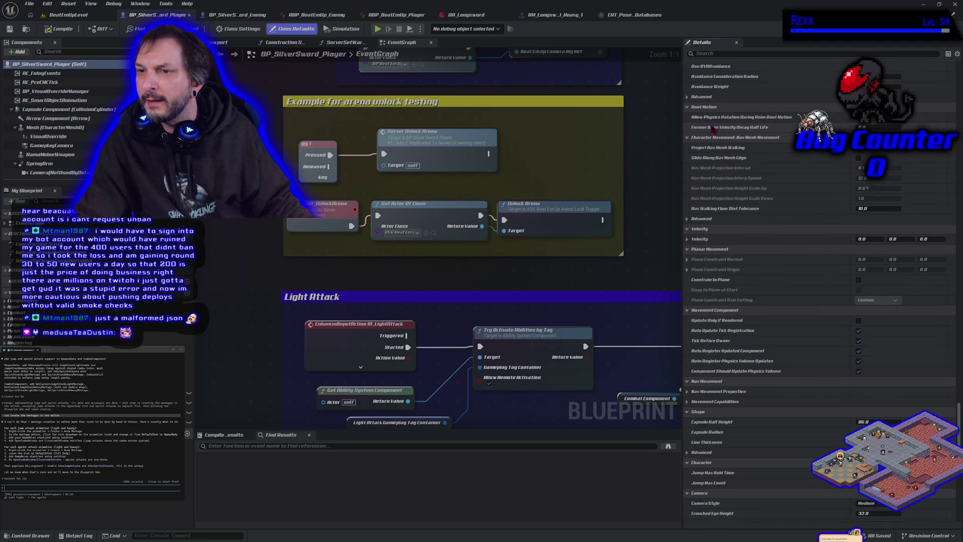
pyautogui.scroll(10, 714, 130)
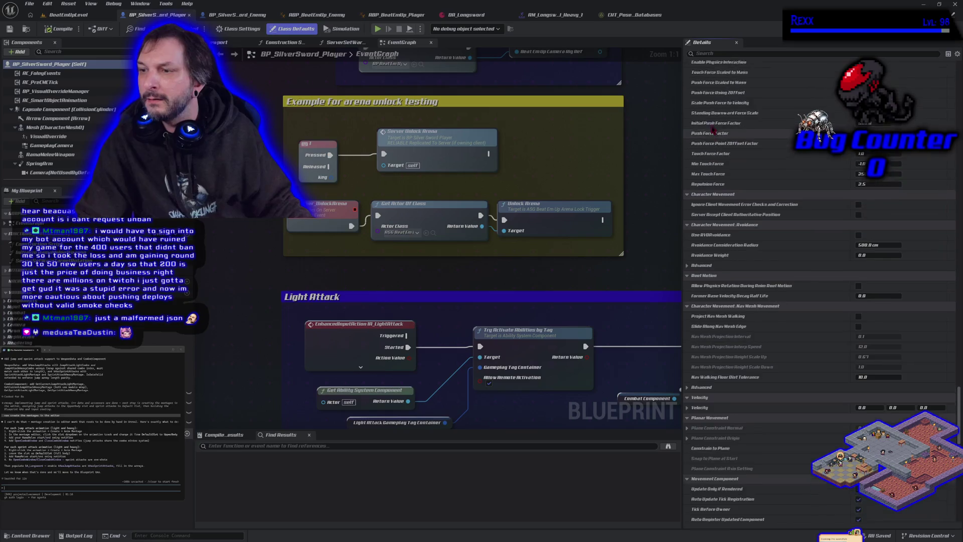
pyautogui.scroll(15, 935, 60)
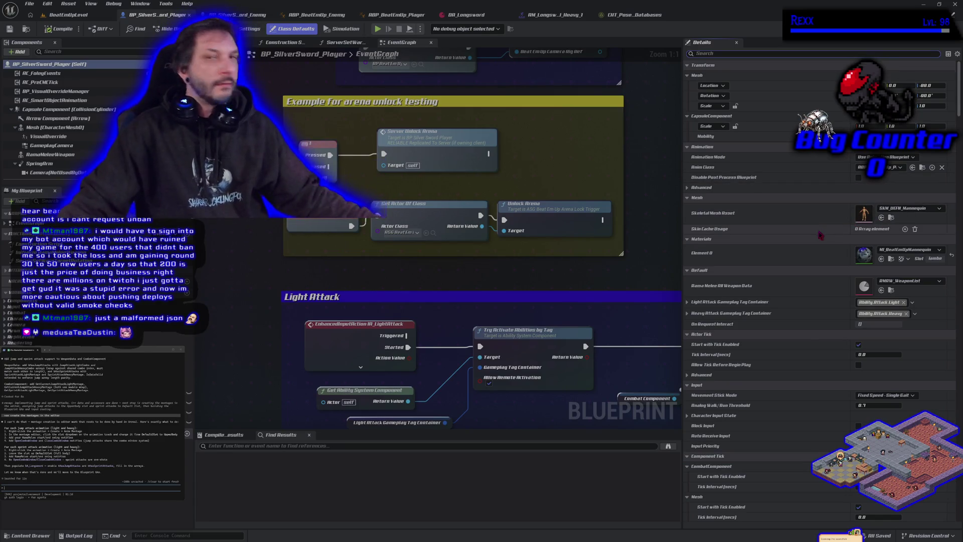
pyautogui.click(312, 19)
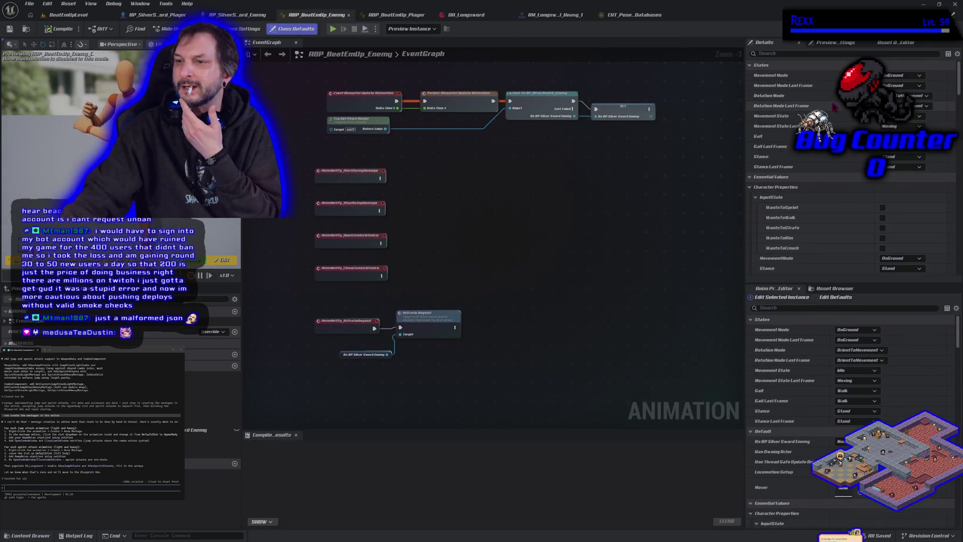
# Step: Scroll through the anim blueprint, expand My Blueprint's Interfaces list, then return to BeatEmUpLevel's log
pyautogui.scroll(-10, 834, 107)
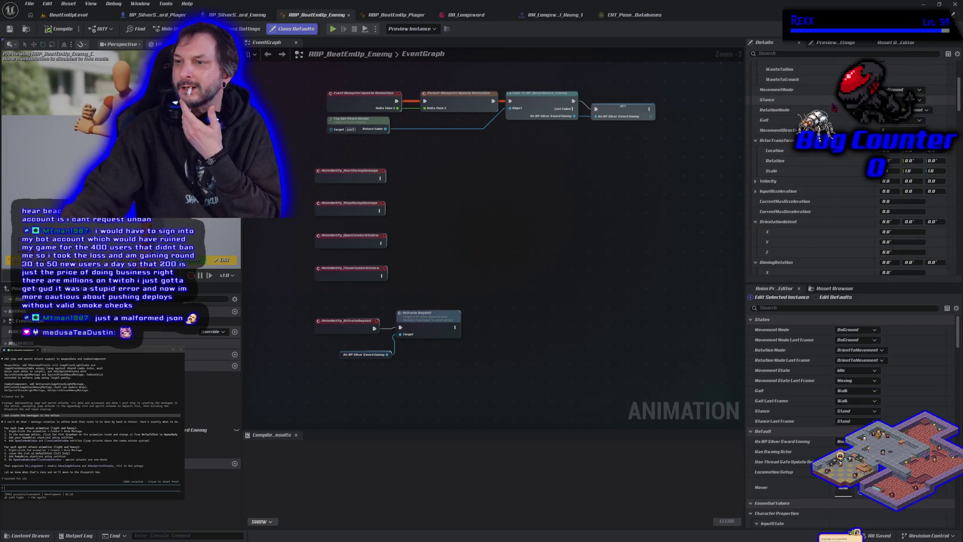
pyautogui.scroll(-10, 833, 107)
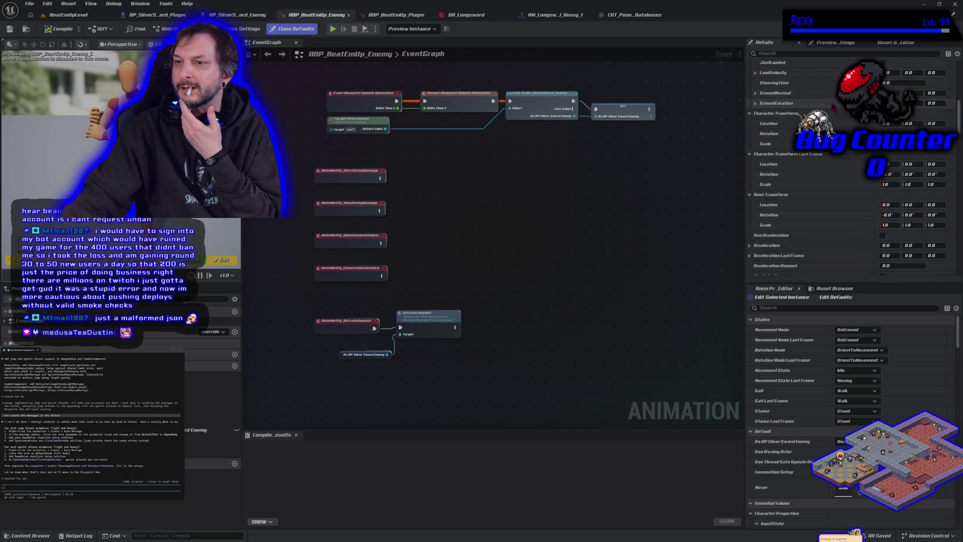
pyautogui.scroll(-10, 833, 107)
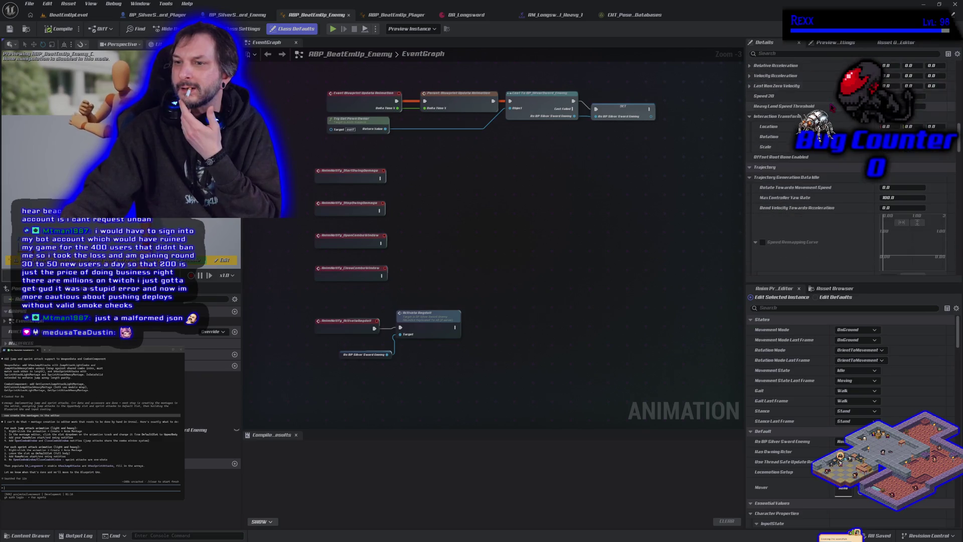
pyautogui.scroll(-10, 831, 107)
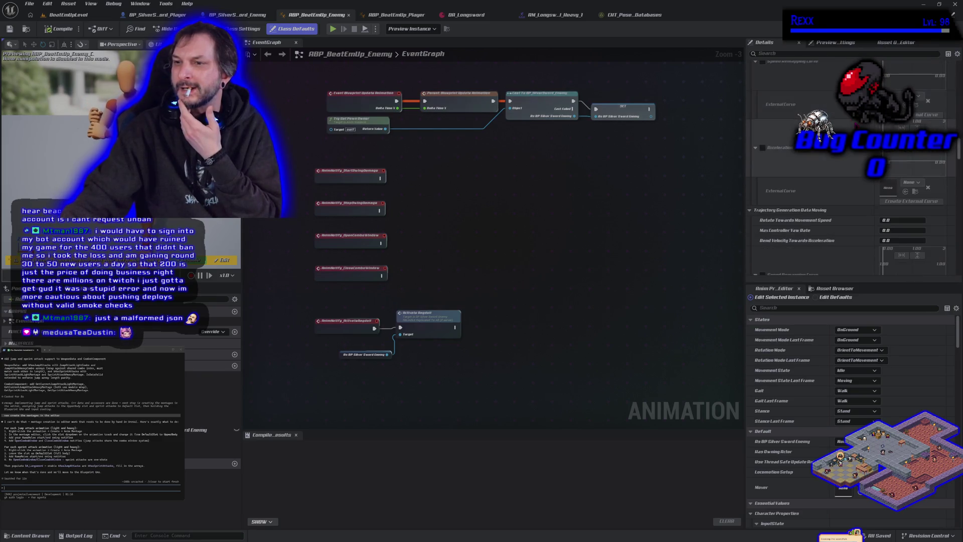
pyautogui.scroll(-10, 832, 106)
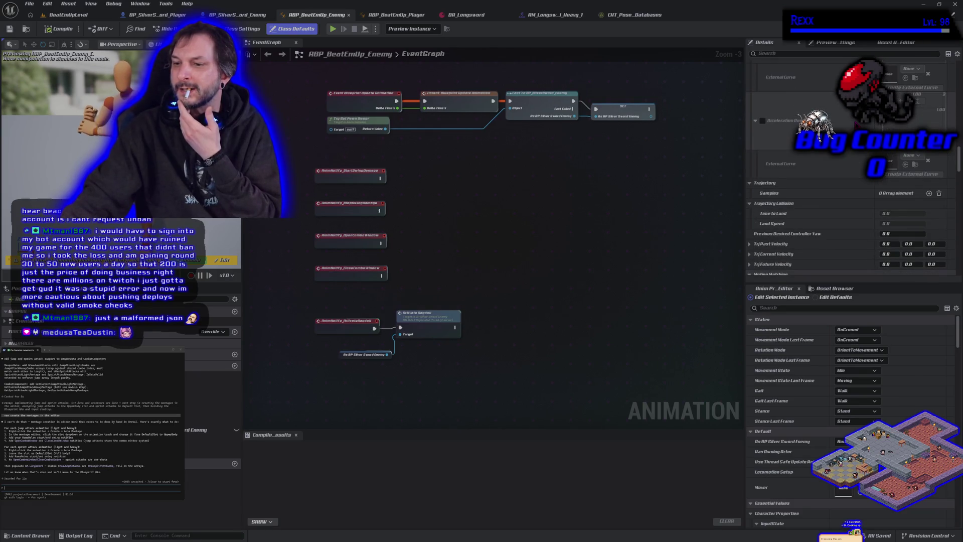
pyautogui.scroll(-3, 832, 173)
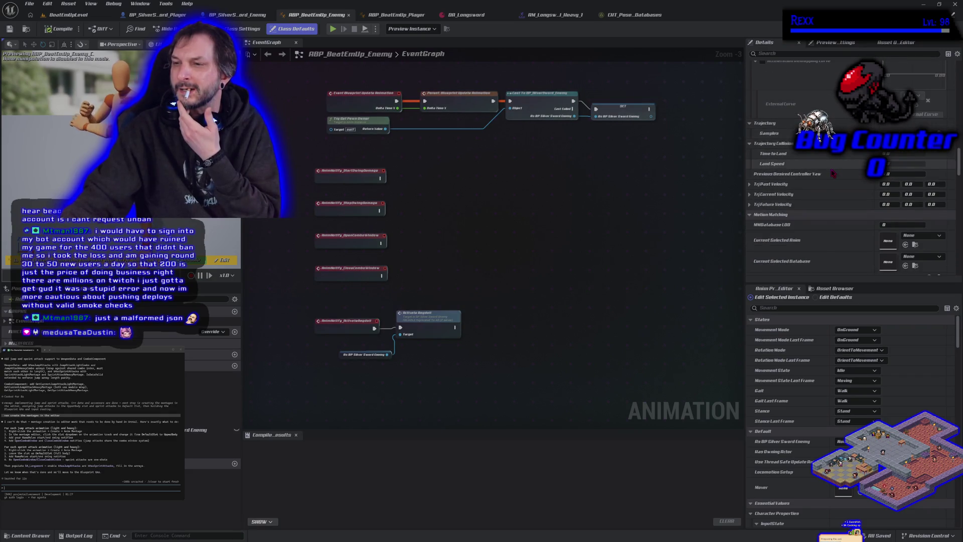
pyautogui.scroll(-3, 832, 173)
pyautogui.scroll(-3, 832, 173)
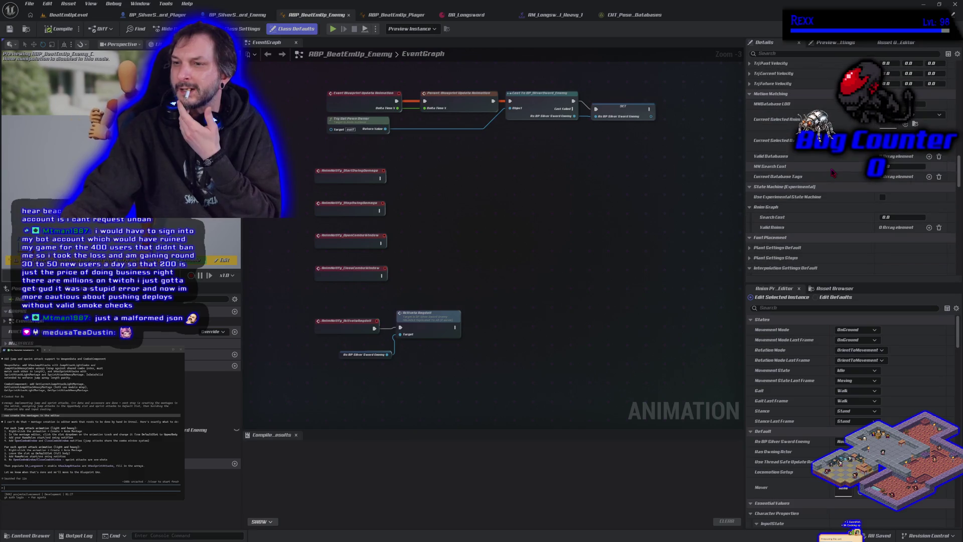
pyautogui.scroll(-5, 831, 173)
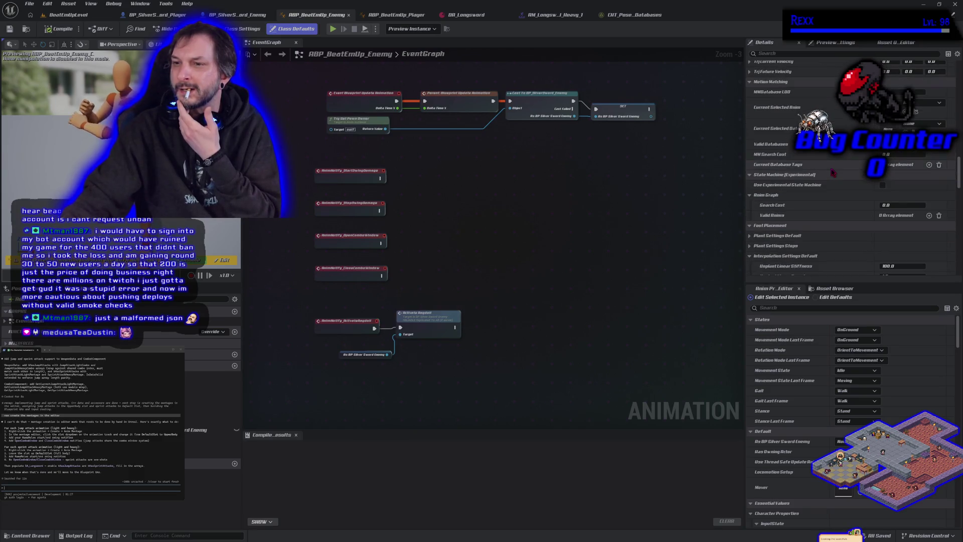
pyautogui.scroll(-5, 832, 171)
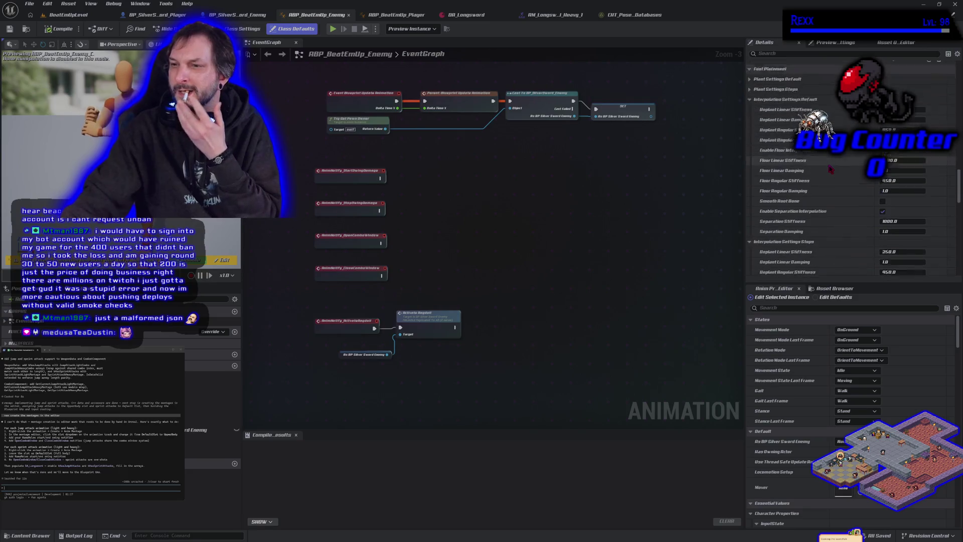
pyautogui.scroll(-10, 801, 219)
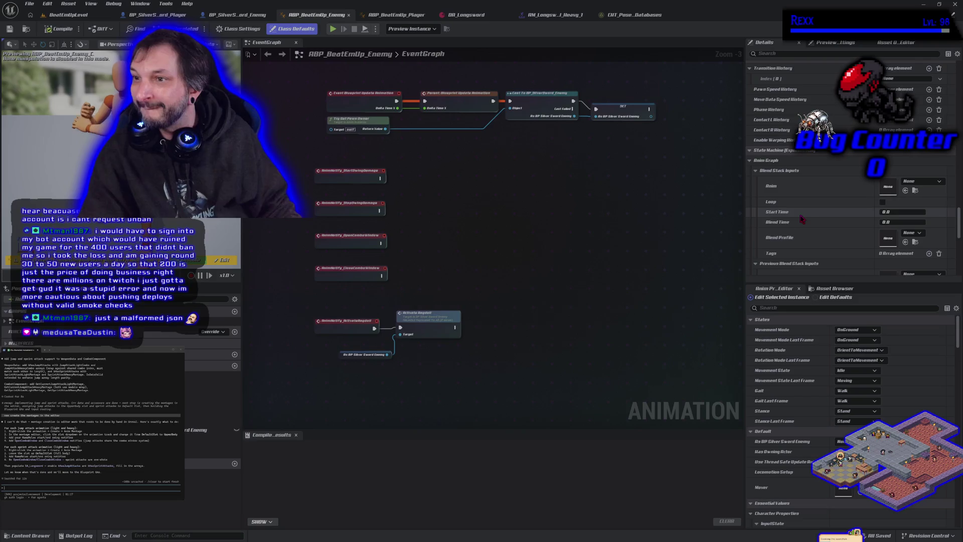
pyautogui.scroll(-8, 801, 219)
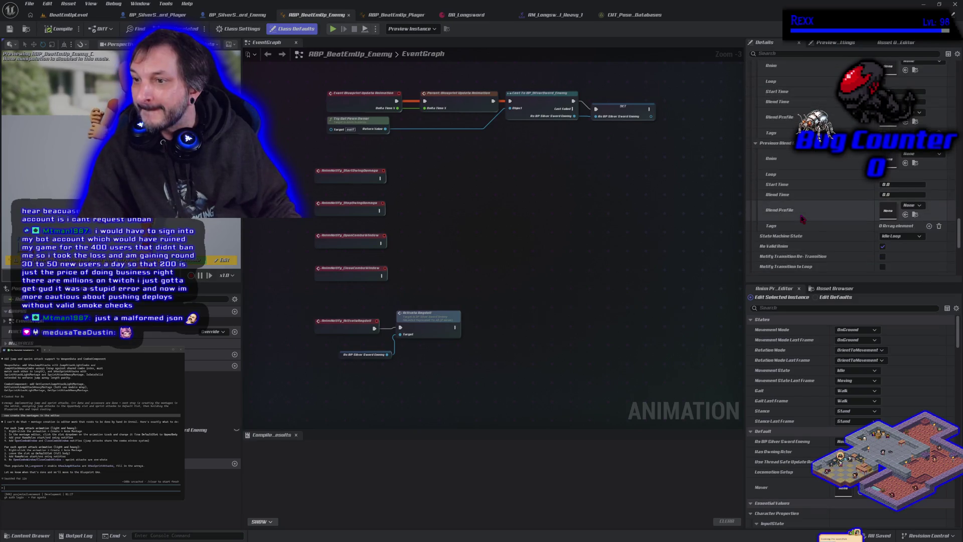
pyautogui.scroll(-8, 801, 219)
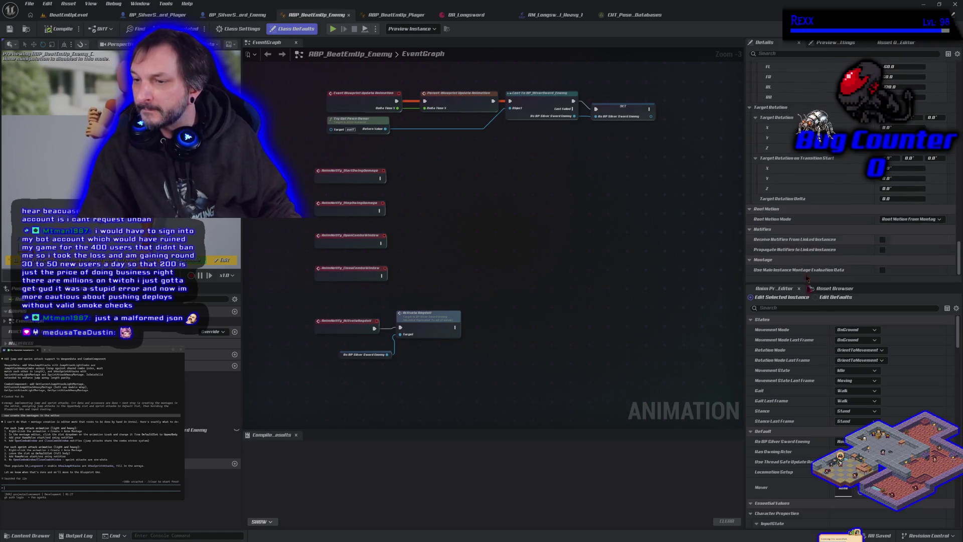
pyautogui.scroll(-3, 808, 404)
pyautogui.scroll(-10, 808, 404)
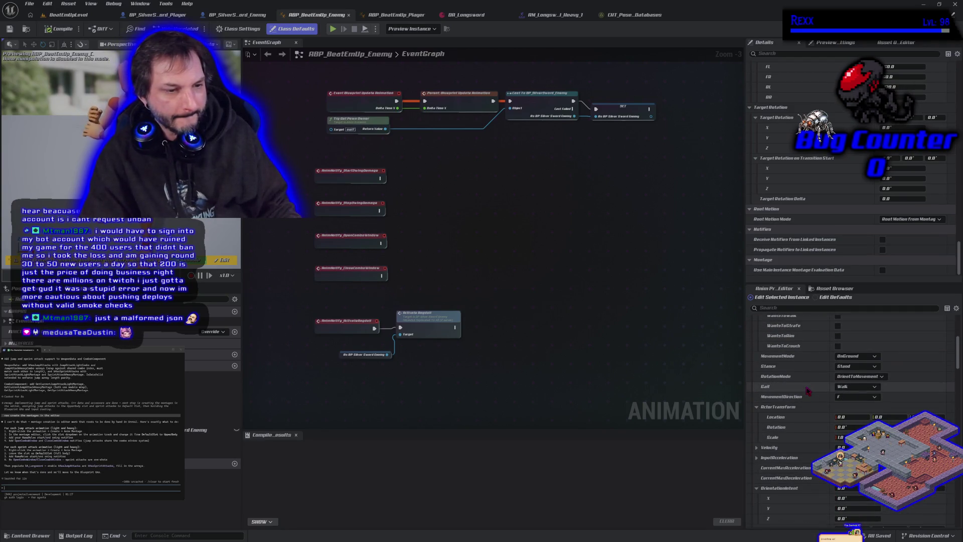
pyautogui.scroll(-4, 808, 391)
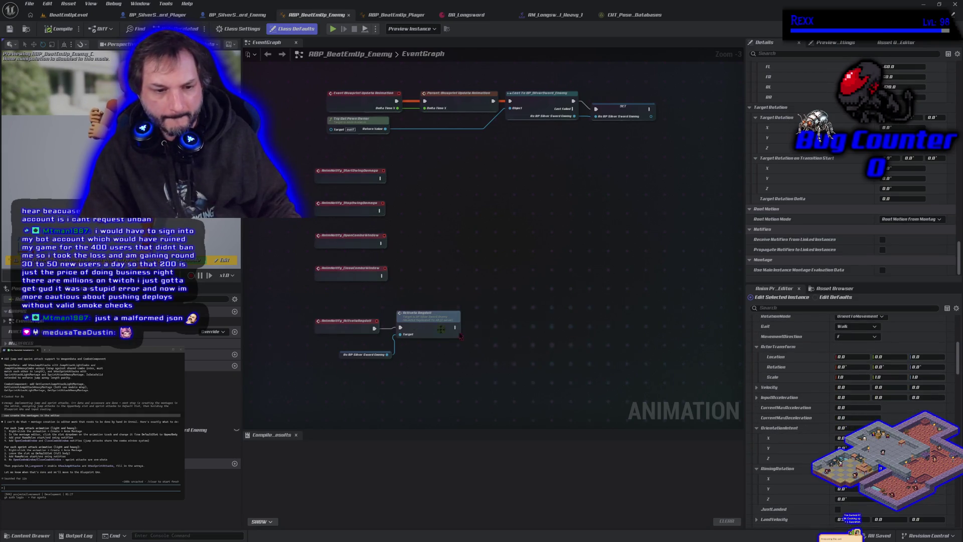
pyautogui.click(7, 342)
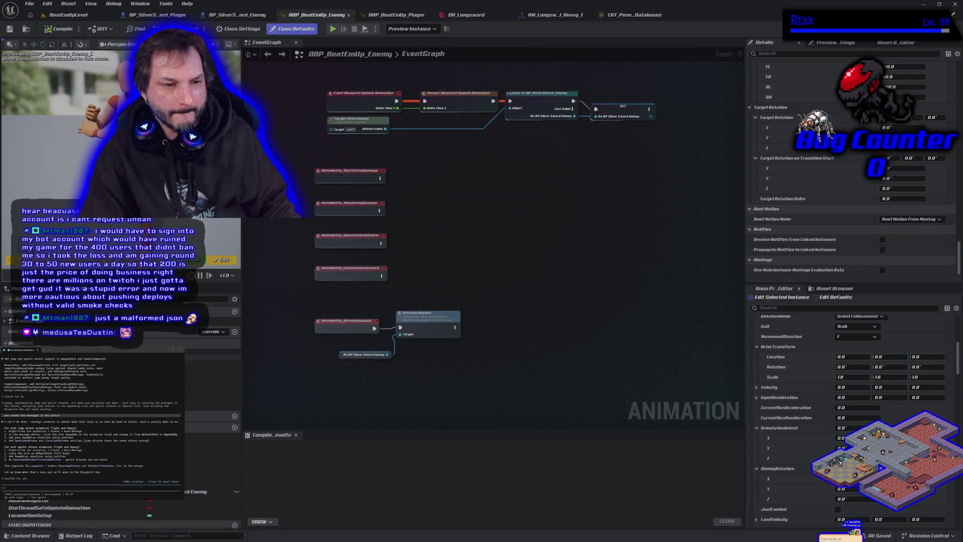
pyautogui.click(80, 17)
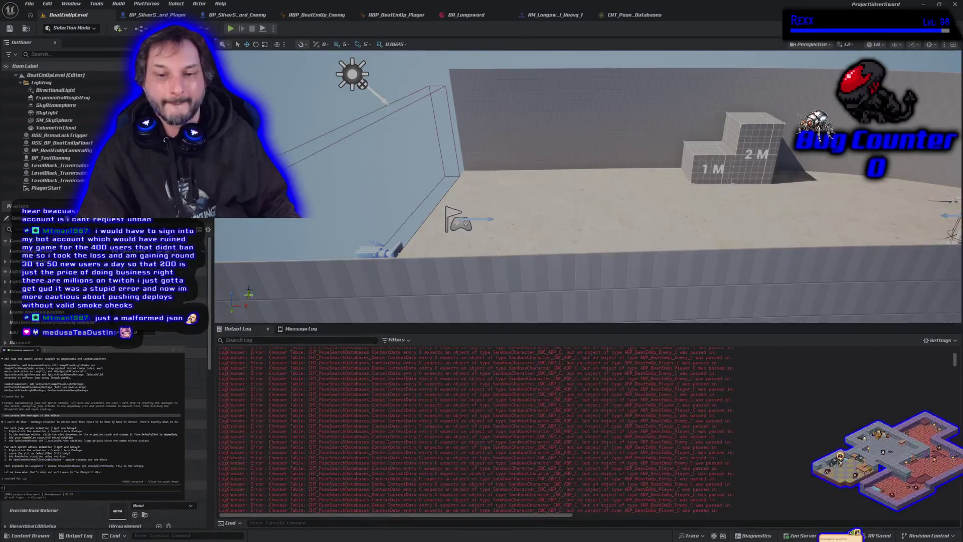
# Step: Select a block of LogChooser error rows in the Output Log, then switch to CHT_PoseSearchDatabases
pyautogui.click(564, 442)
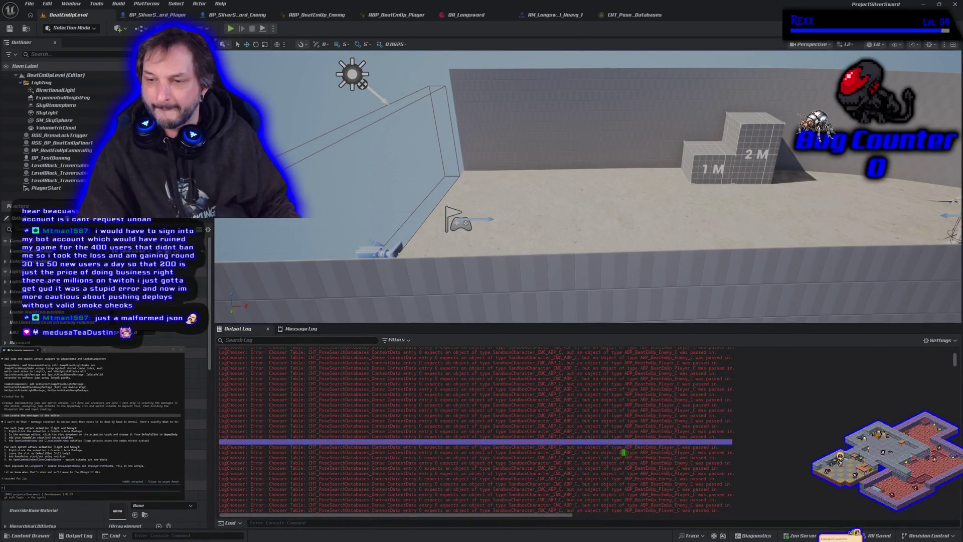
pyautogui.moveTo(552, 489)
pyautogui.mouseDown()
pyautogui.moveTo(351, 427)
pyautogui.moveTo(208, 424)
pyautogui.mouseUp()
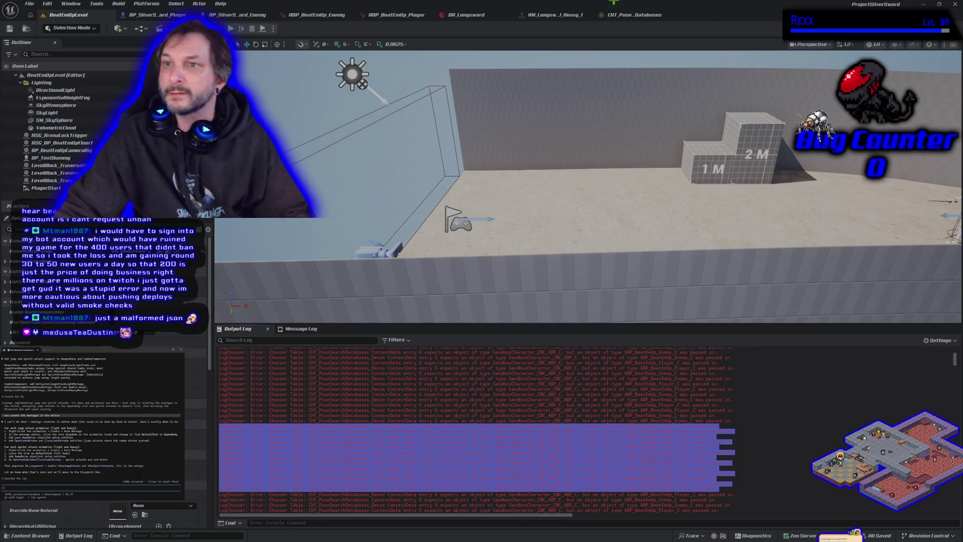
pyautogui.click(622, 15)
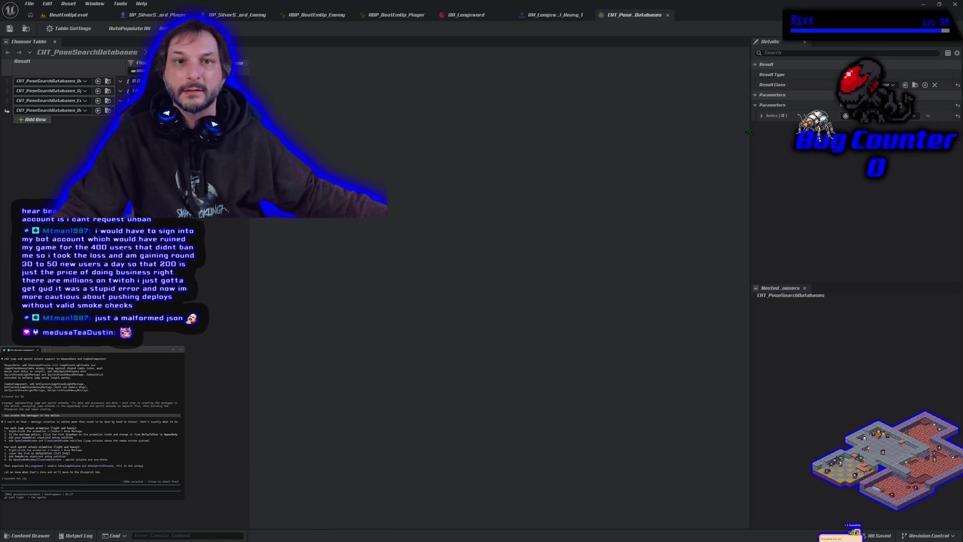
# Step: Glance at BP_SilverSword_Player, then open CHT_PoseSearchDatabases_Dense from the MotionMatchingData folder
pyautogui.click(155, 15)
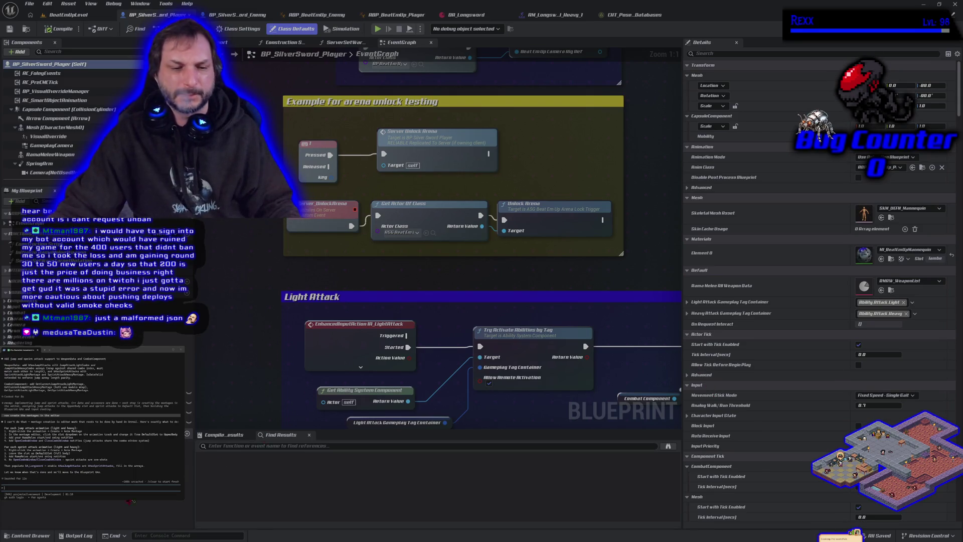
pyautogui.click(46, 538)
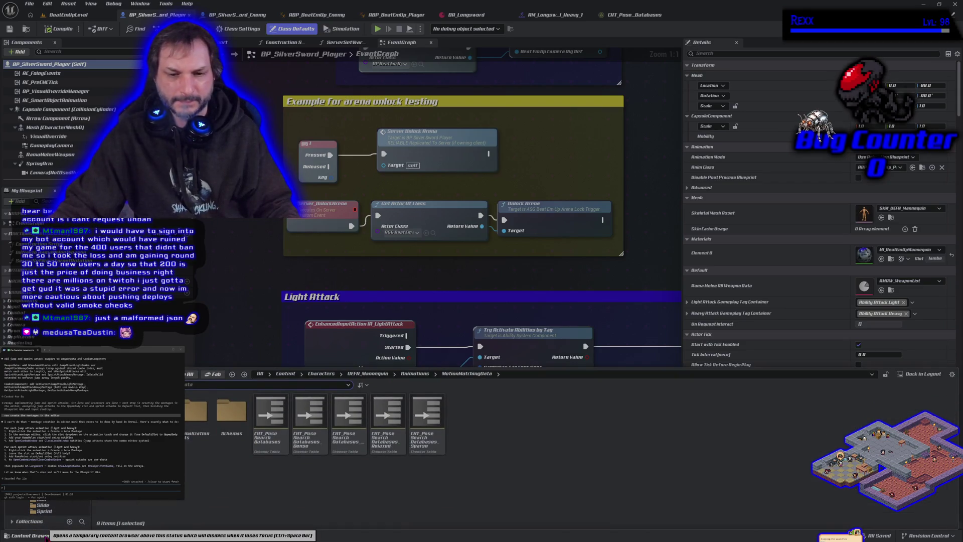
pyautogui.click(634, 15)
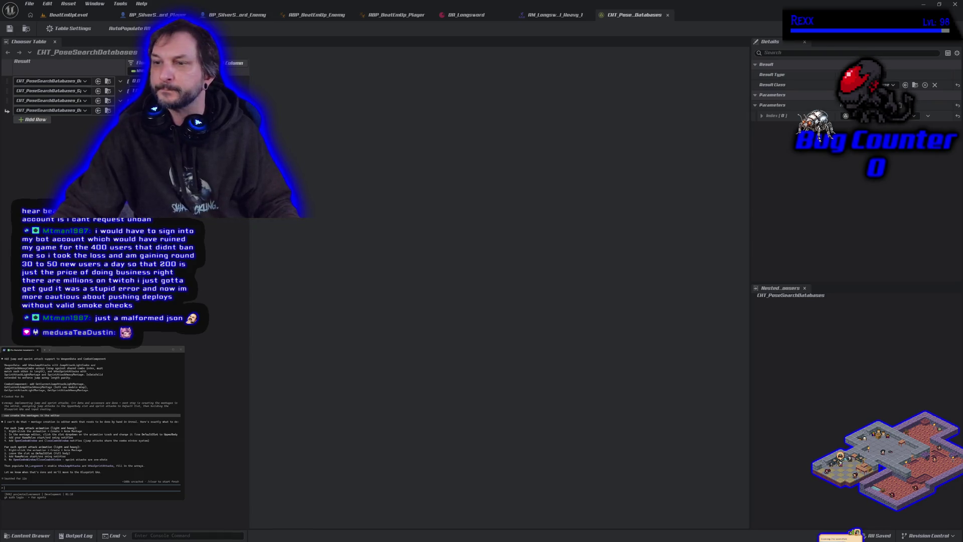
pyautogui.click(108, 81)
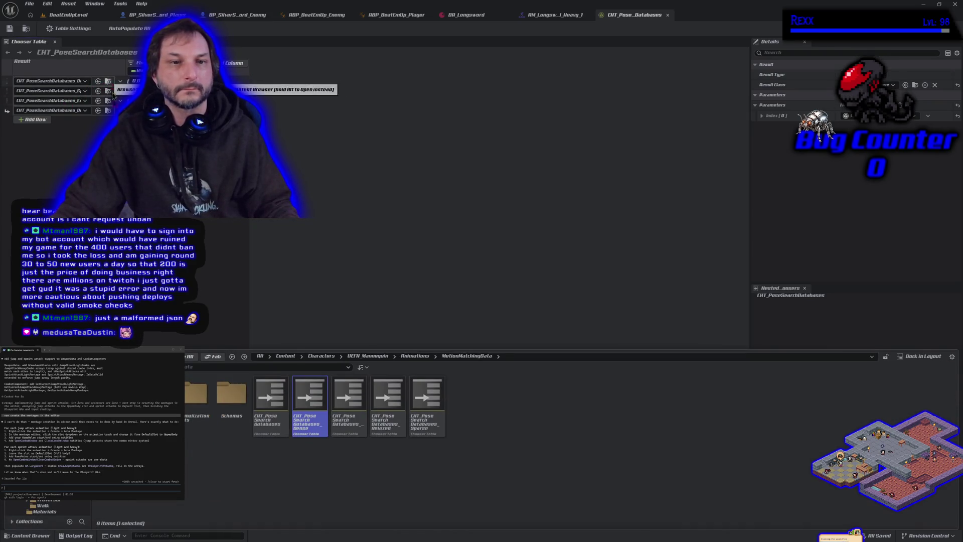
pyautogui.doubleClick(319, 431)
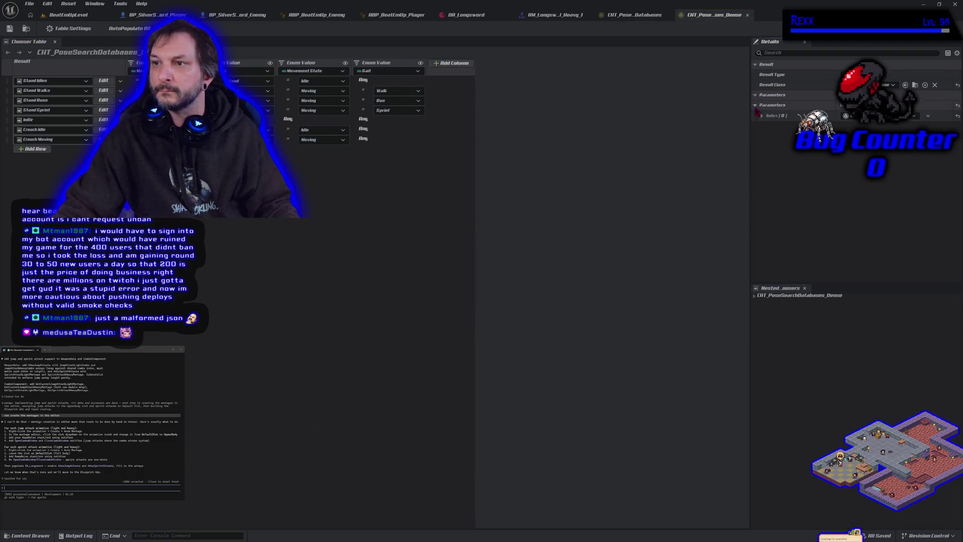
# Step: Expand the Dense chooser's nested rows and check its debug target list
pyautogui.click(755, 296)
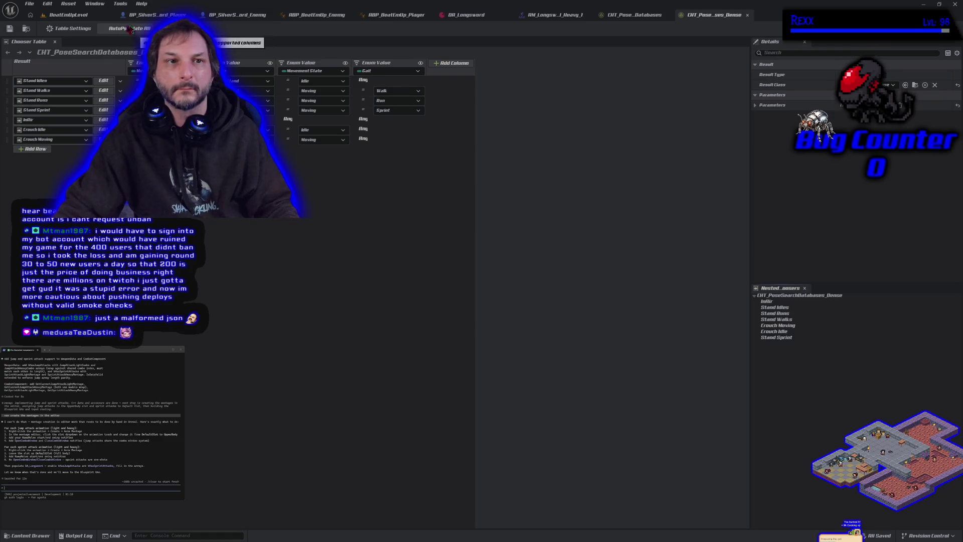
pyautogui.click(216, 30)
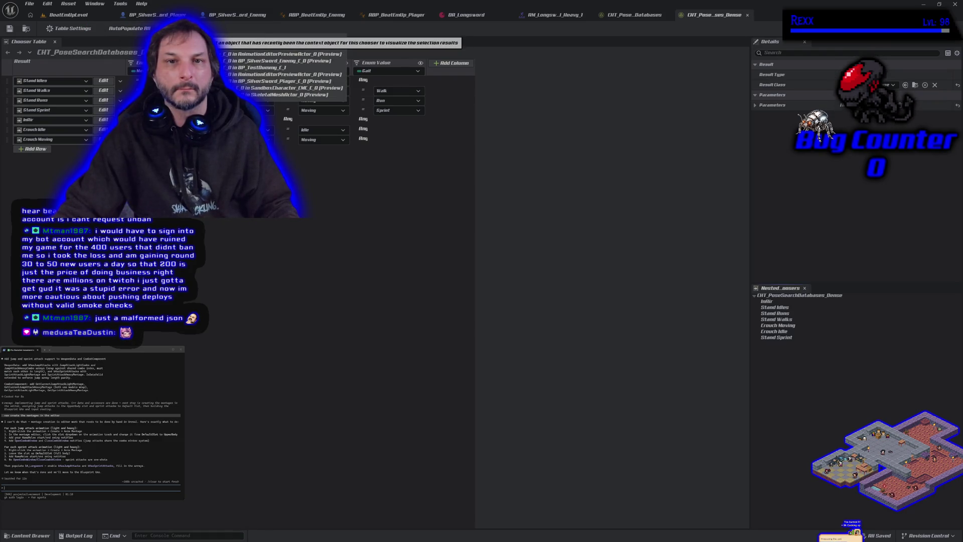
pyautogui.click(216, 29)
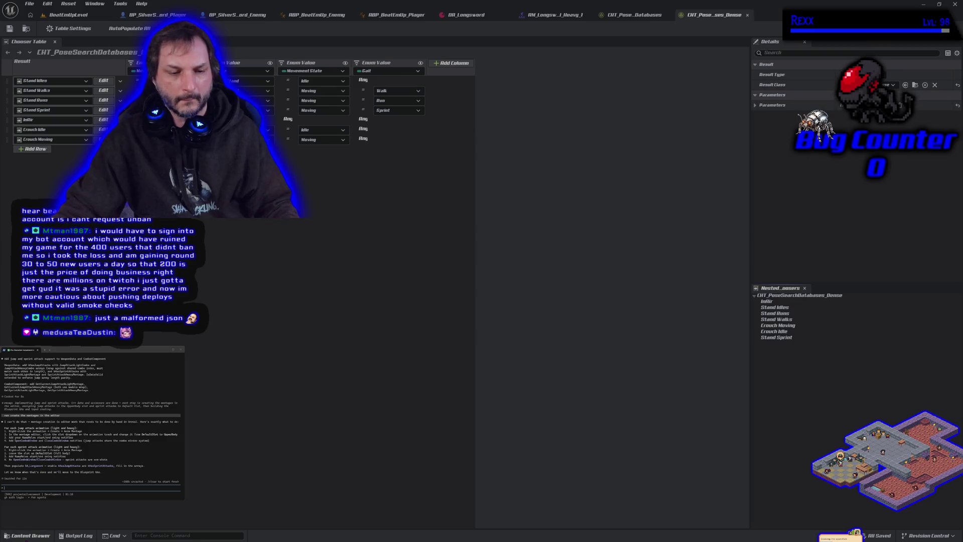
# Step: Paste the copied Chooser errors into the assistant, then return to BP_SilverSword_Player
pyautogui.hotkey('ctrl', 'space')
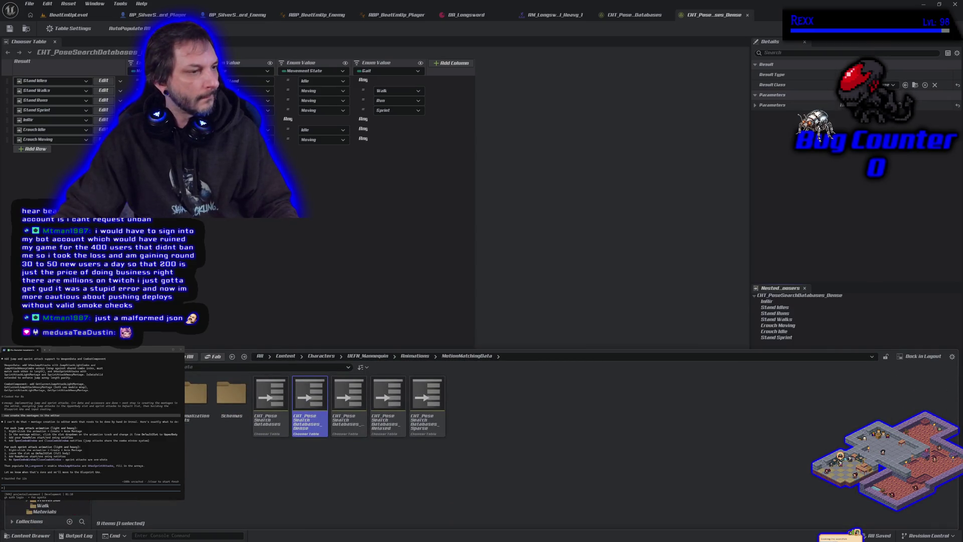
pyautogui.hotkey('ctrl', 'v')
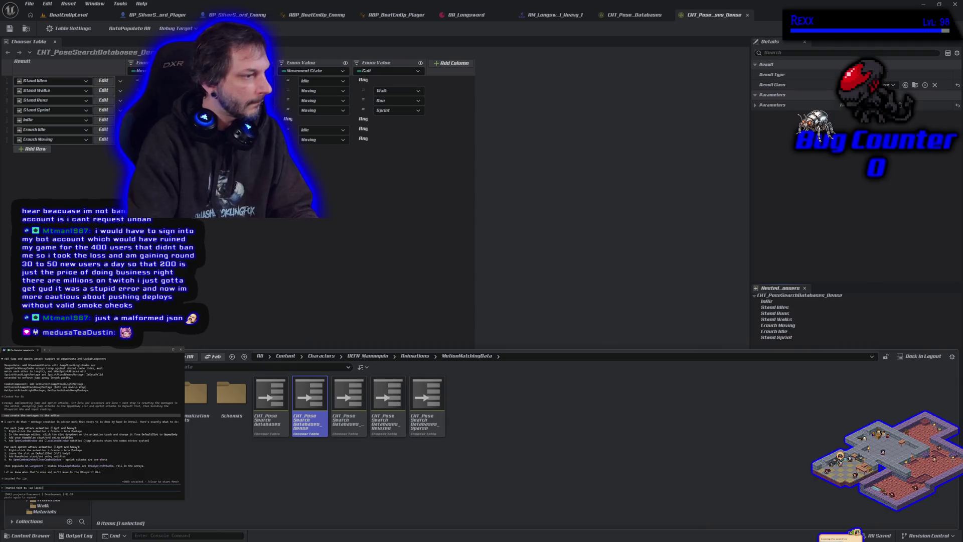
pyautogui.press('Return')
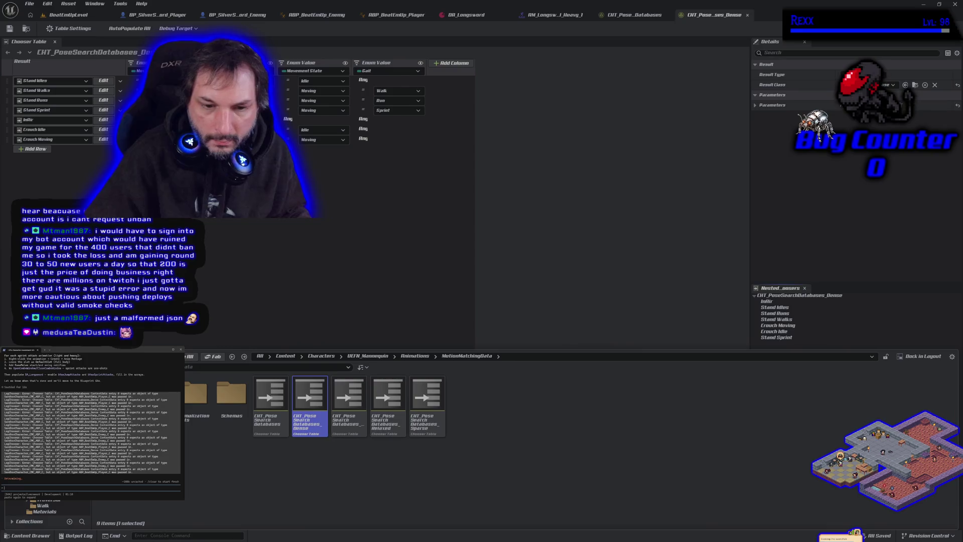
pyautogui.click(160, 14)
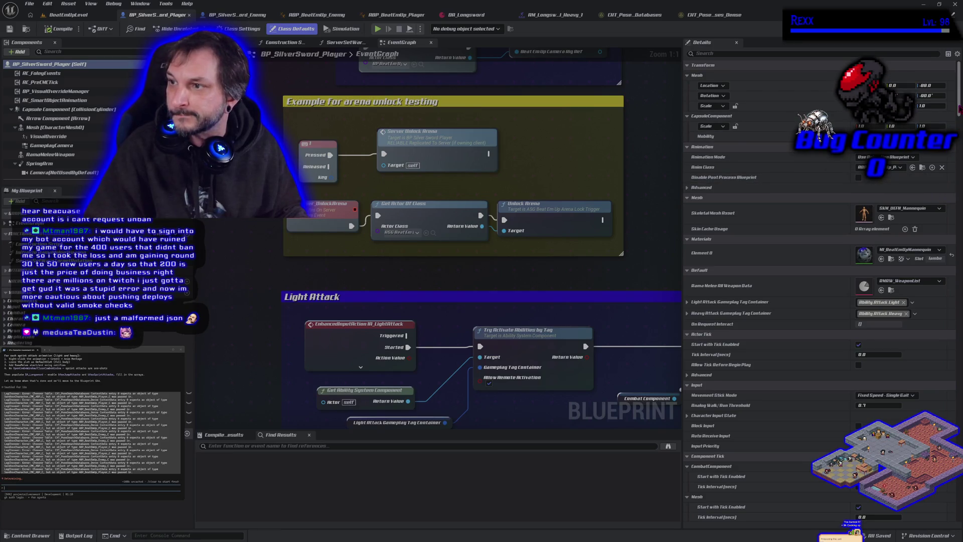
# Step: Filter the player's Details for 'sandbox' and 'tags' to check its attack tag containers
pyautogui.moveTo(960, 111)
pyautogui.mouseDown()
pyautogui.moveTo(960, 146)
pyautogui.moveTo(959, 62)
pyautogui.mouseUp()
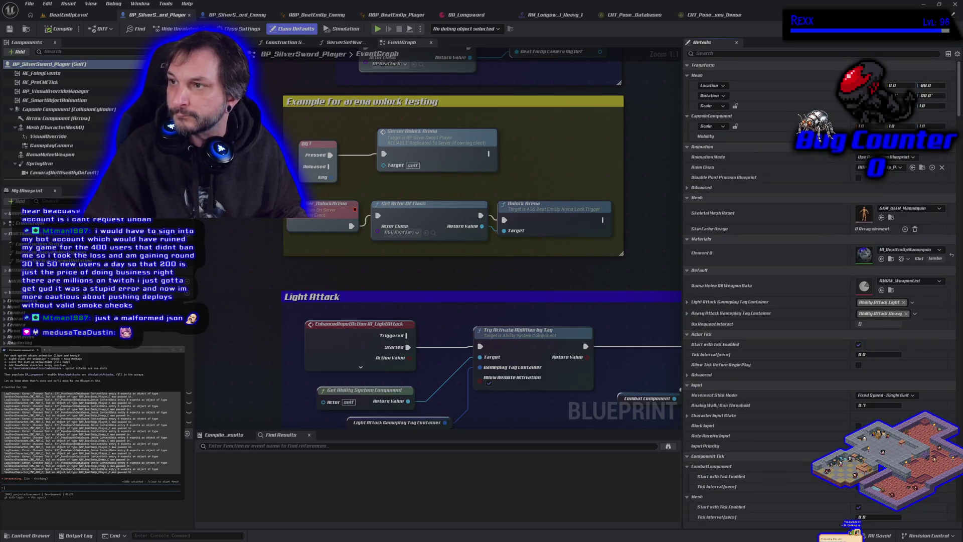
pyautogui.click(797, 56)
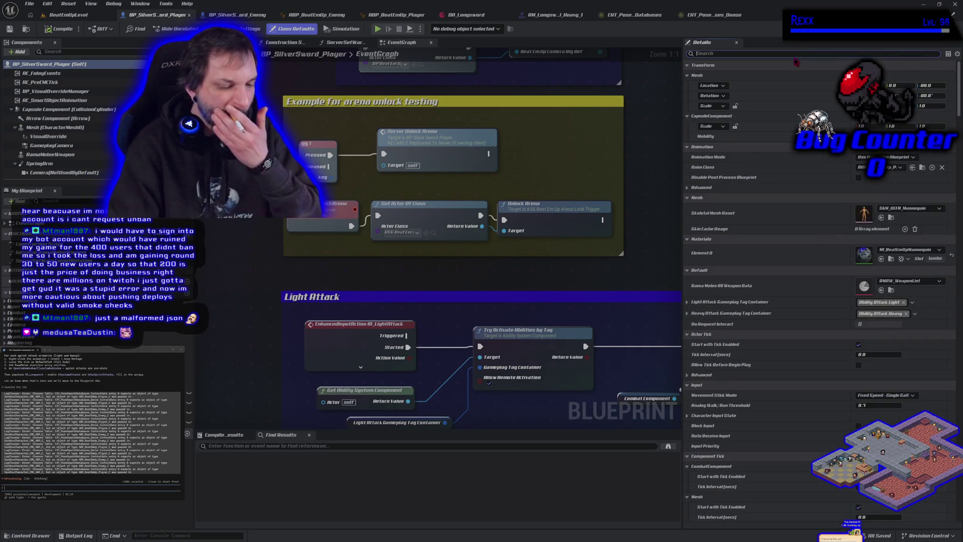
pyautogui.write('asandbox')
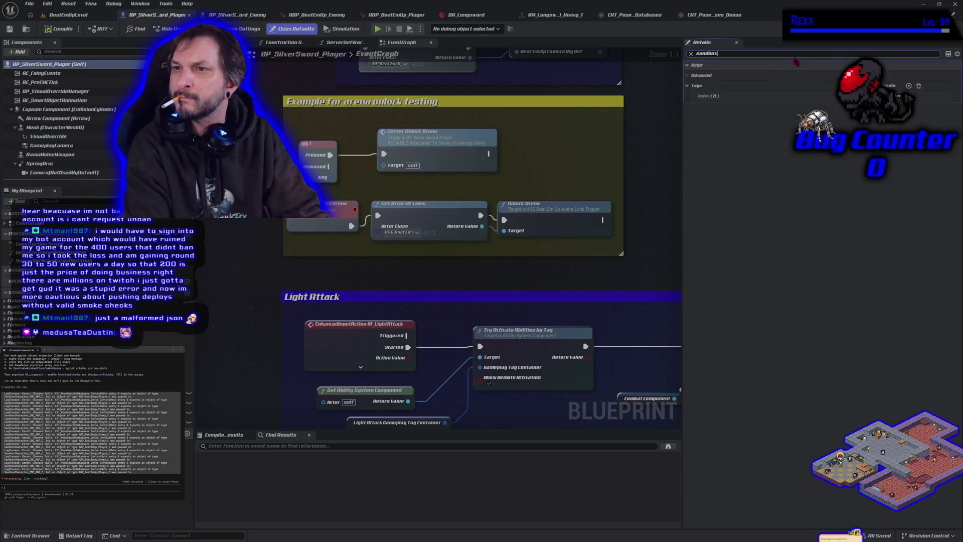
pyautogui.press('BackSpace')
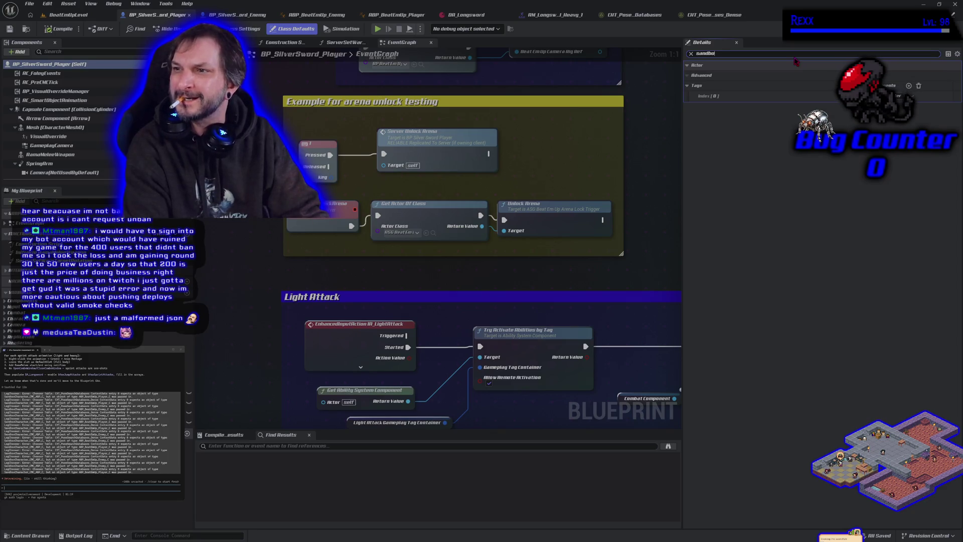
pyautogui.press('BackSpace')
pyautogui.press('BackSpace')
pyautogui.press('BackSpace')
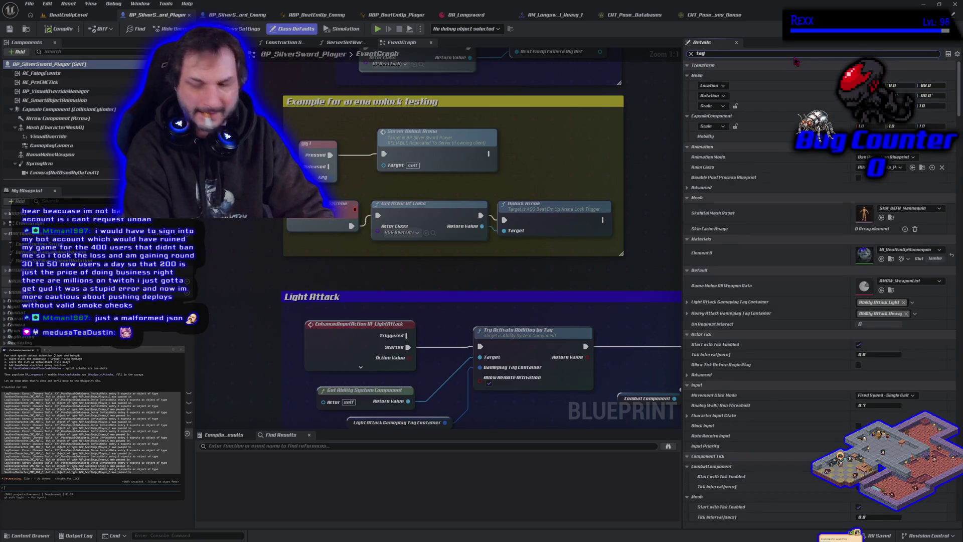
pyautogui.write('tags')
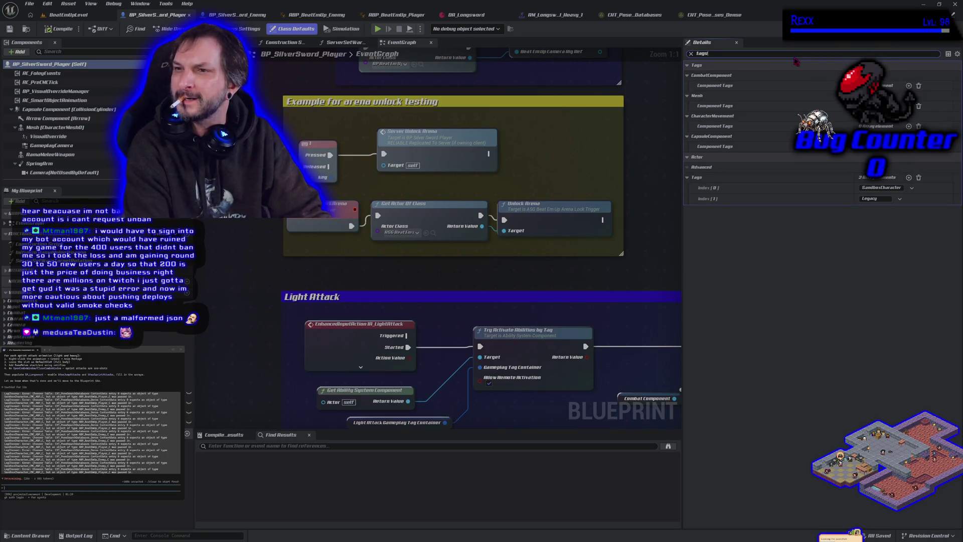
pyautogui.press('BackSpace')
pyautogui.press('BackSpace')
pyautogui.press('BackSpace')
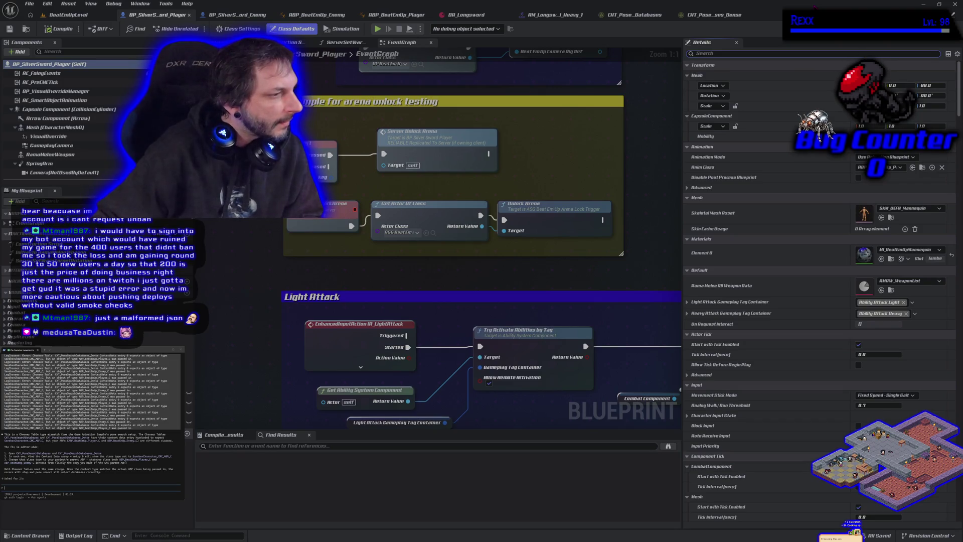
pyautogui.click(635, 14)
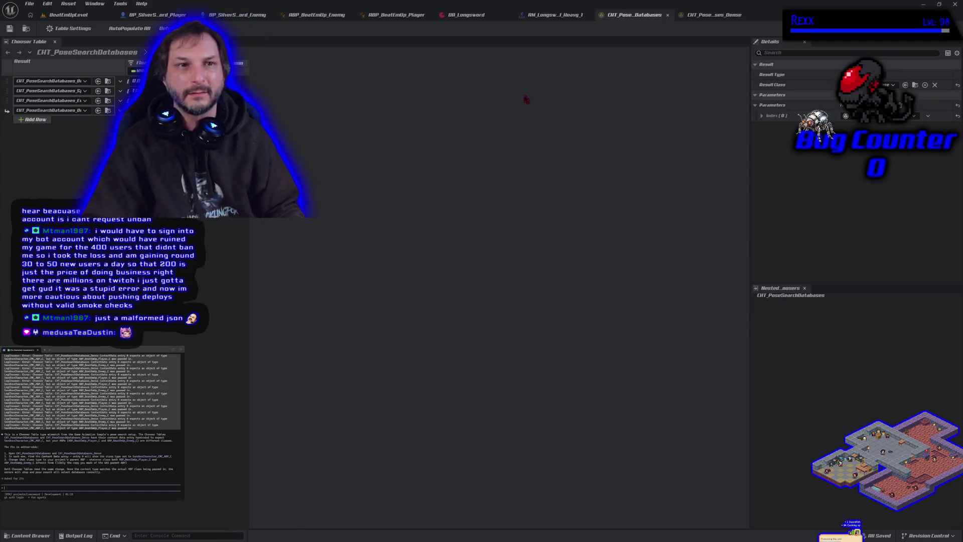
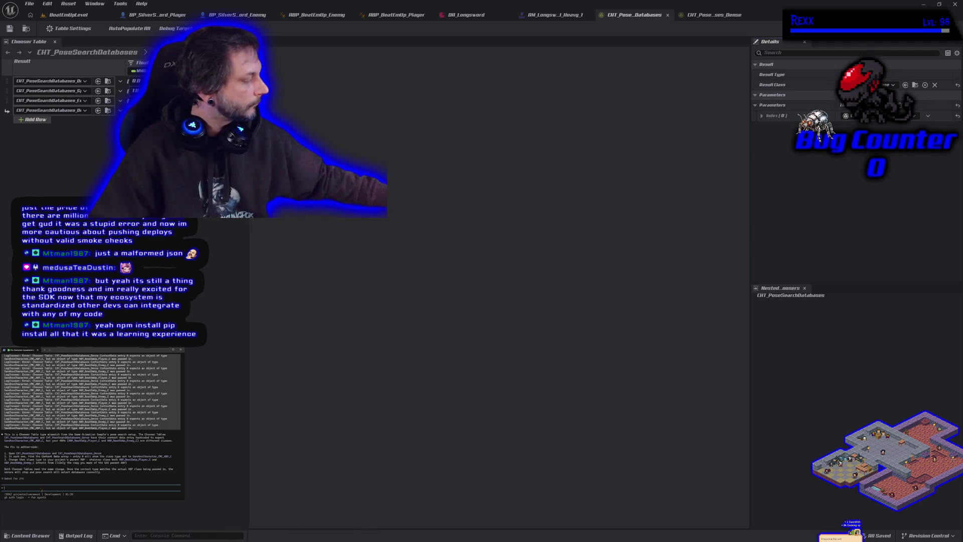
# Step: Ask the terminal assistant where Context Data is, then browse the editor's panel menu
pyautogui.write('d do set d')
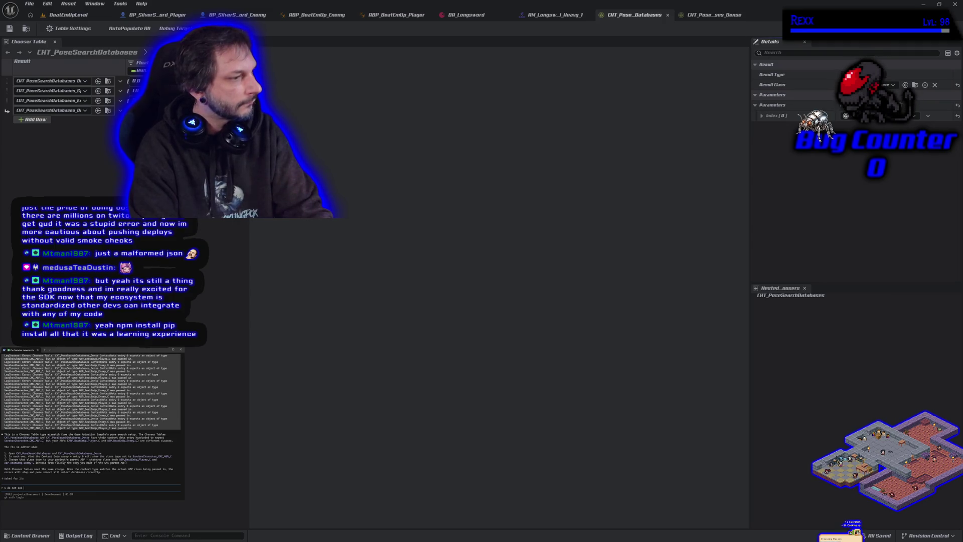
pyautogui.write('ontext')
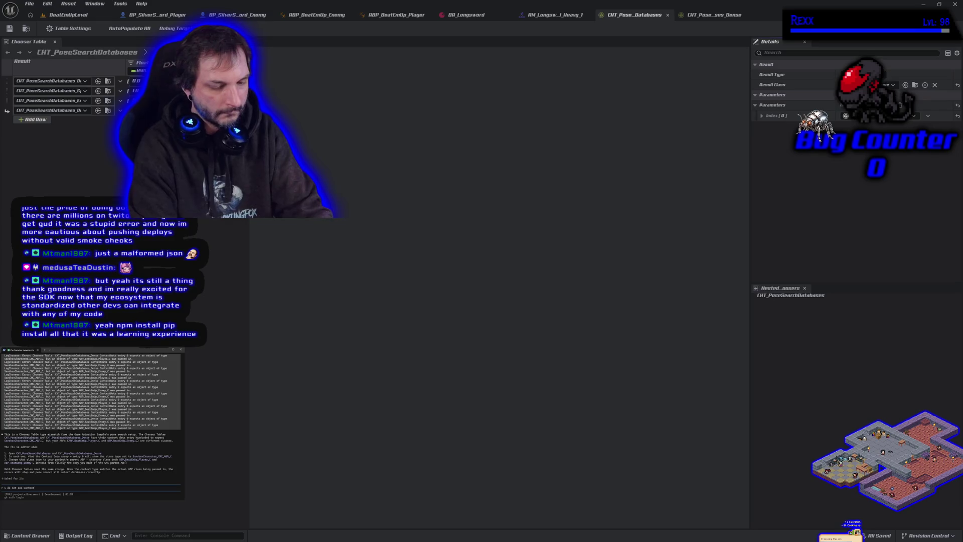
pyautogui.write(' Data where is it')
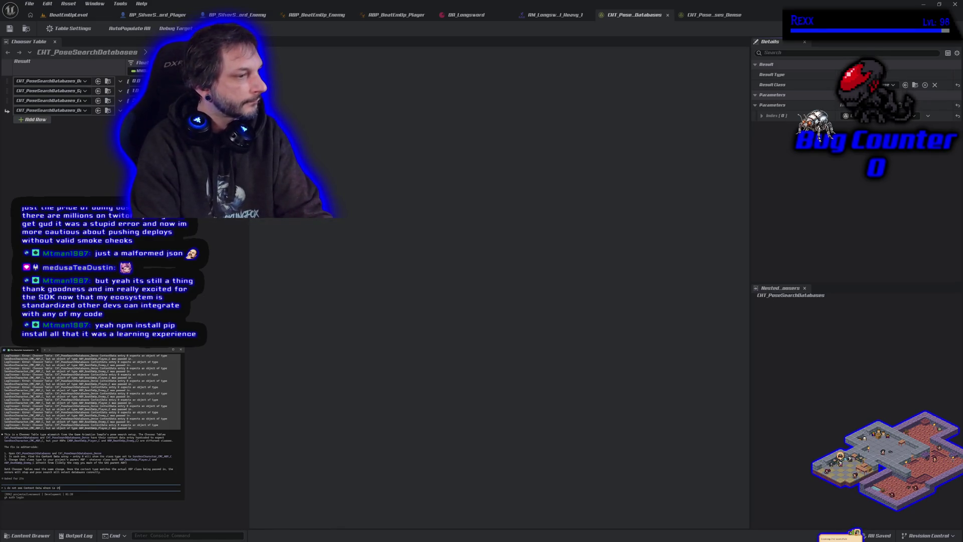
pyautogui.press('Return')
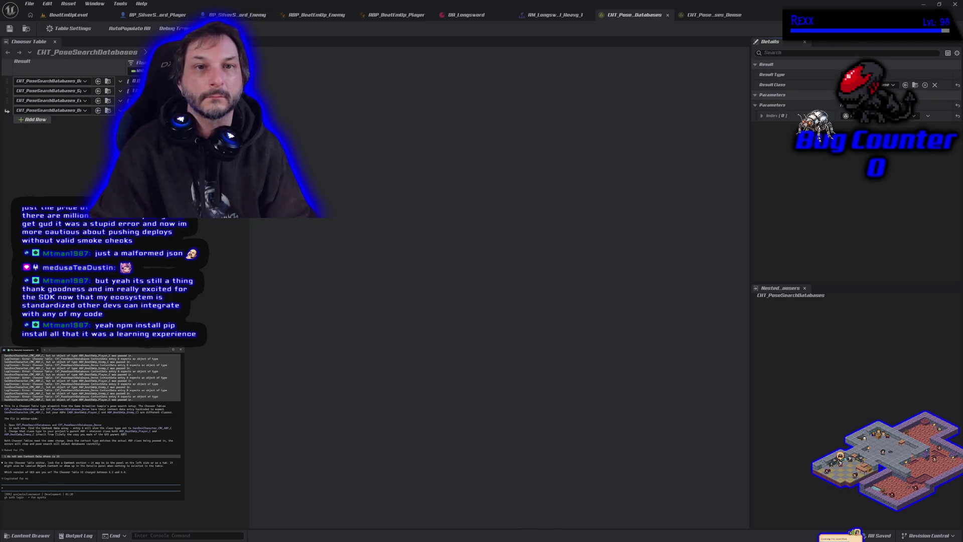
pyautogui.click(88, 7)
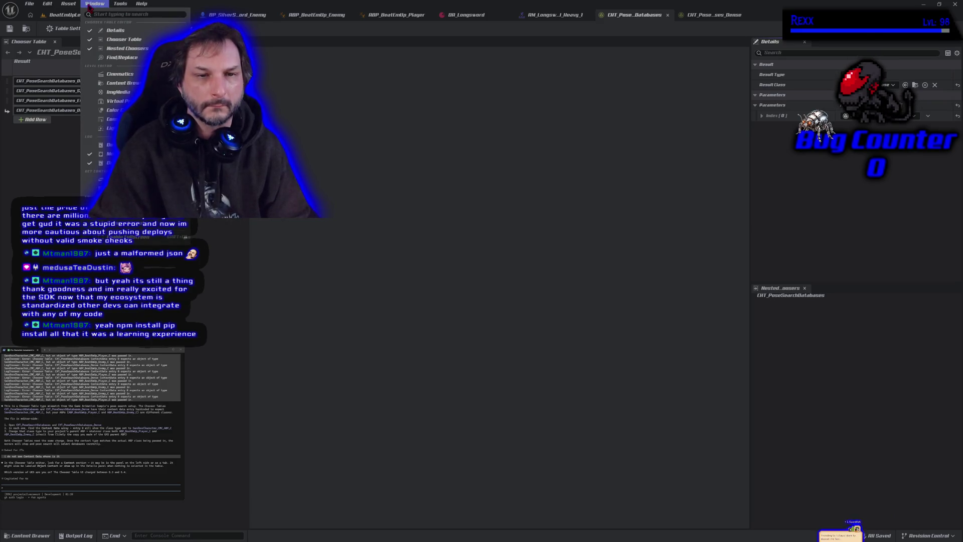
# Step: Select CHT_PoseSearchDatabases in Nested Choosers and show the MotionMatchingData folder in the Content Drawer
pyautogui.click(125, 4)
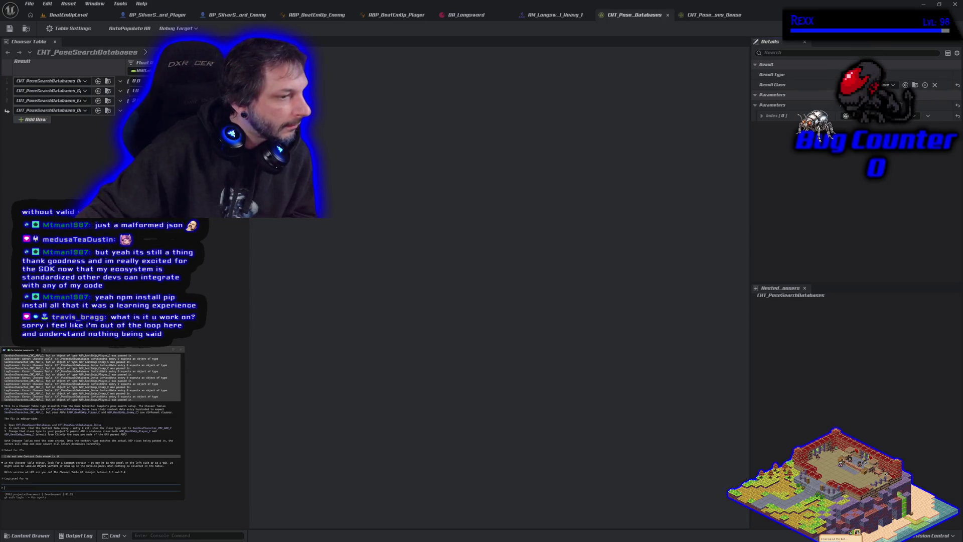
pyautogui.click(296, 301)
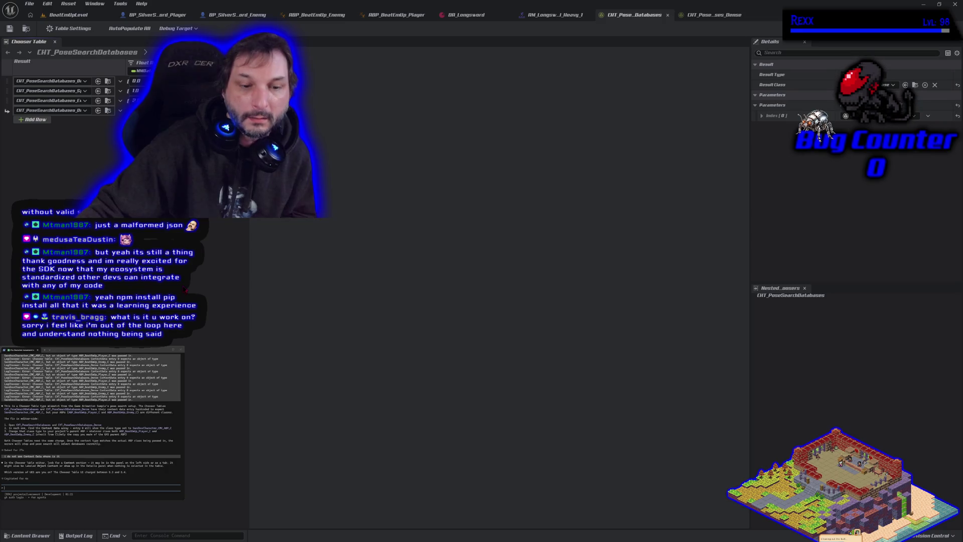
pyautogui.click(784, 298)
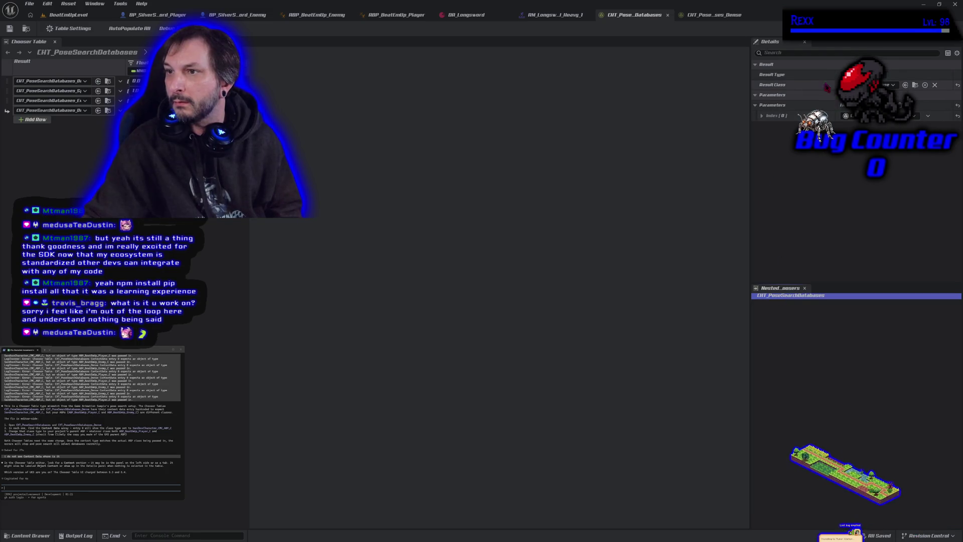
pyautogui.hotkey('ctrl', 'space')
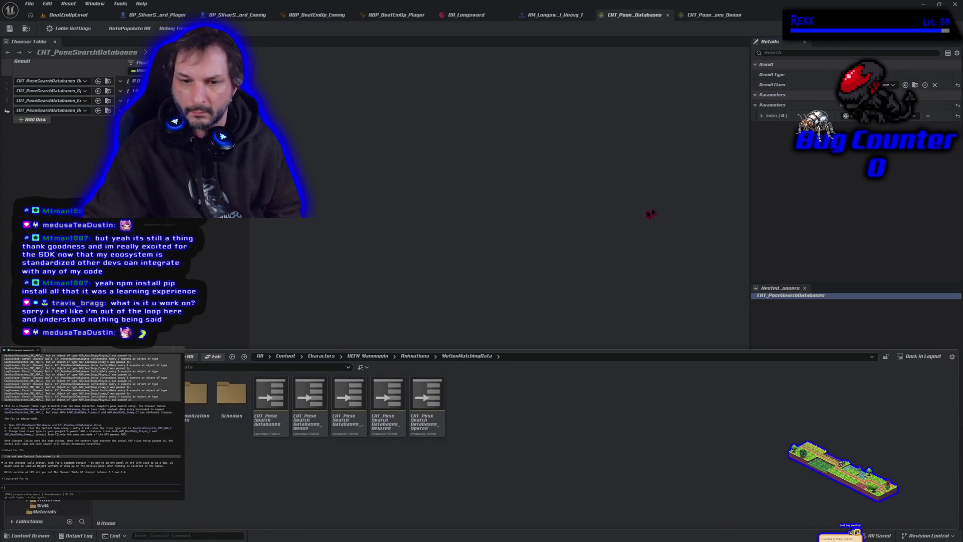
# Step: Select the CHT_PoseSearchDatabases asset, close the Content Drawer, and tell the assistant the option isn't visible
pyautogui.click(263, 414)
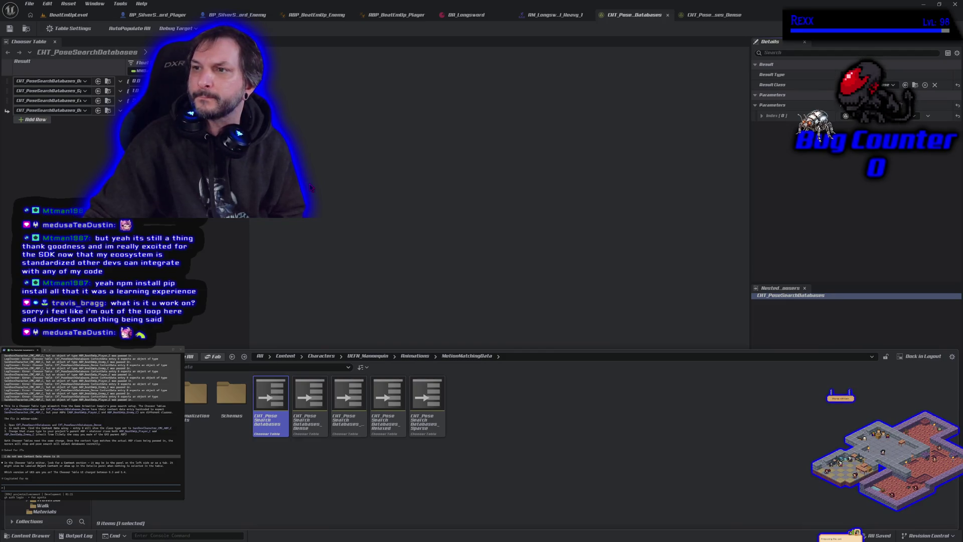
pyautogui.hotkey('ctrl', 'space')
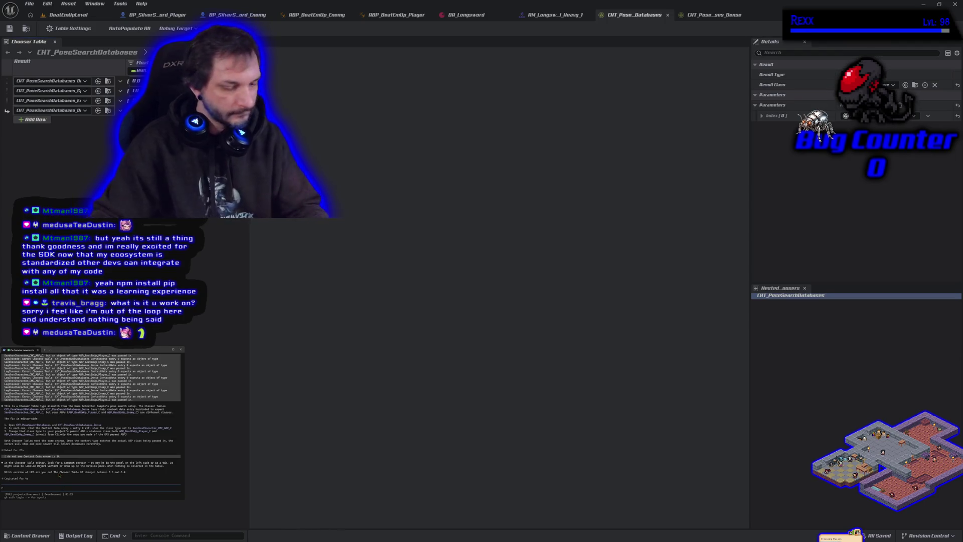
pyautogui.write('i do not see that')
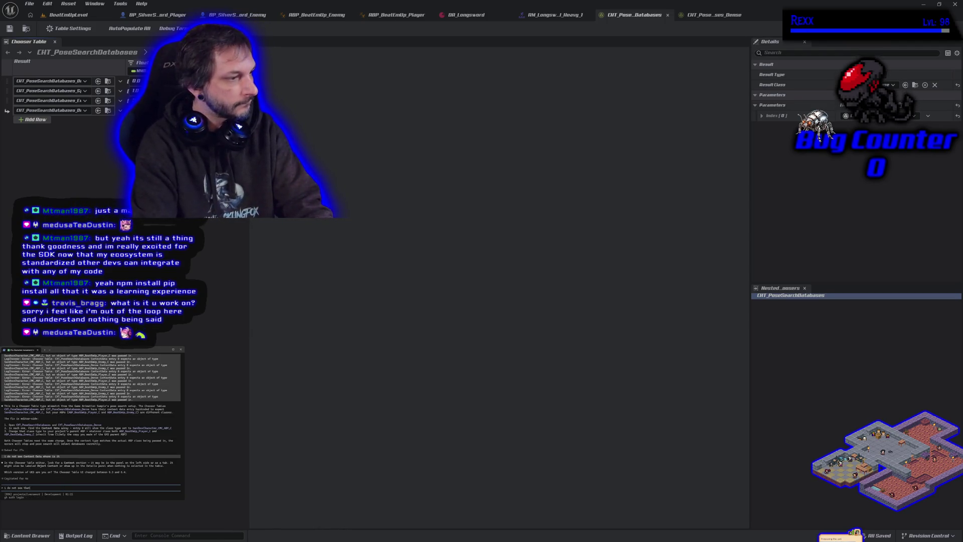
pyautogui.press('Return')
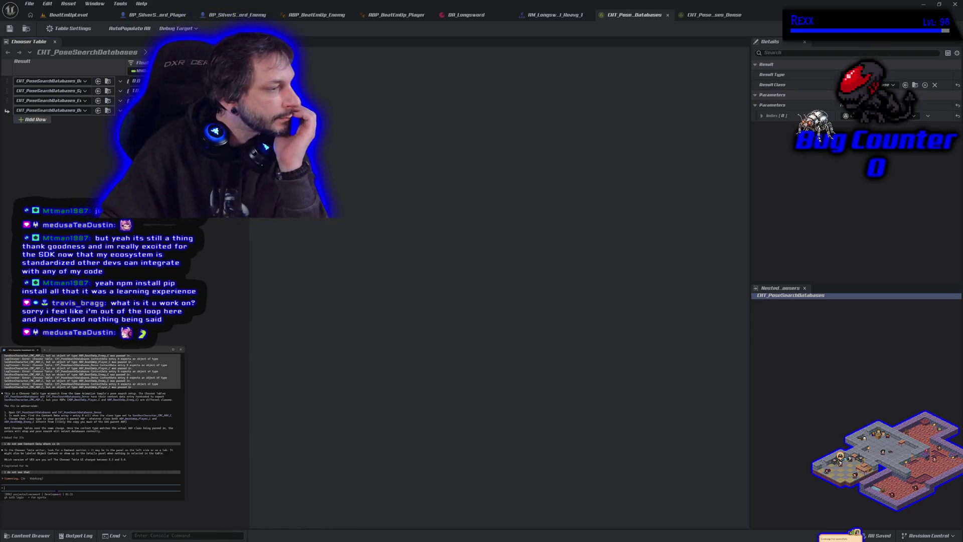
# Step: Interrupt to amend the message with 'us 5.7', then type 'i see input parameters'
pyautogui.press('Escape')
pyautogui.write('us')
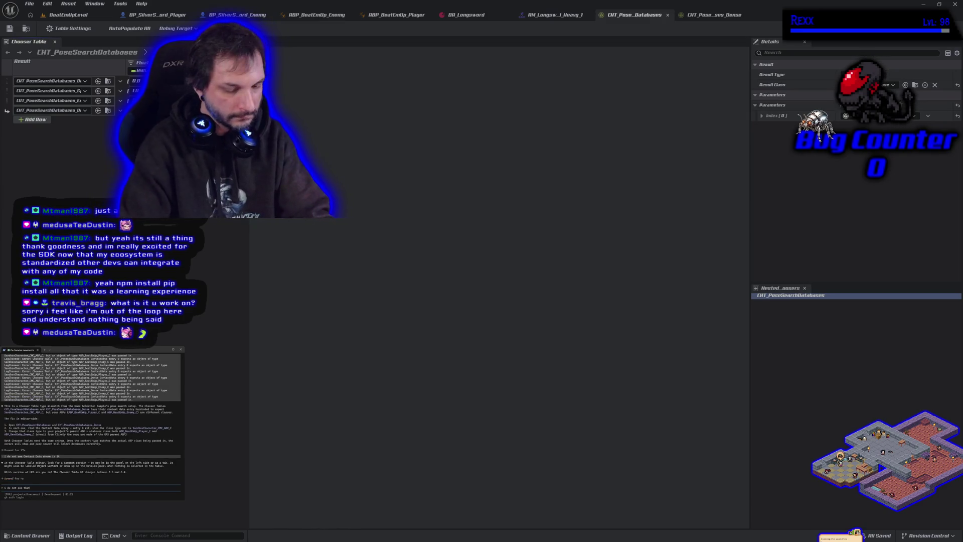
pyautogui.write(' 5.7')
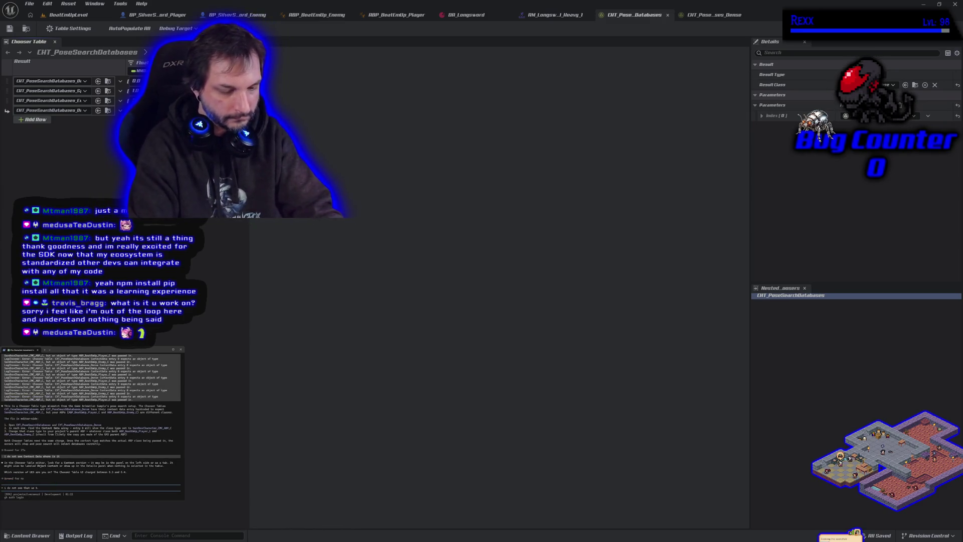
pyautogui.press('Return')
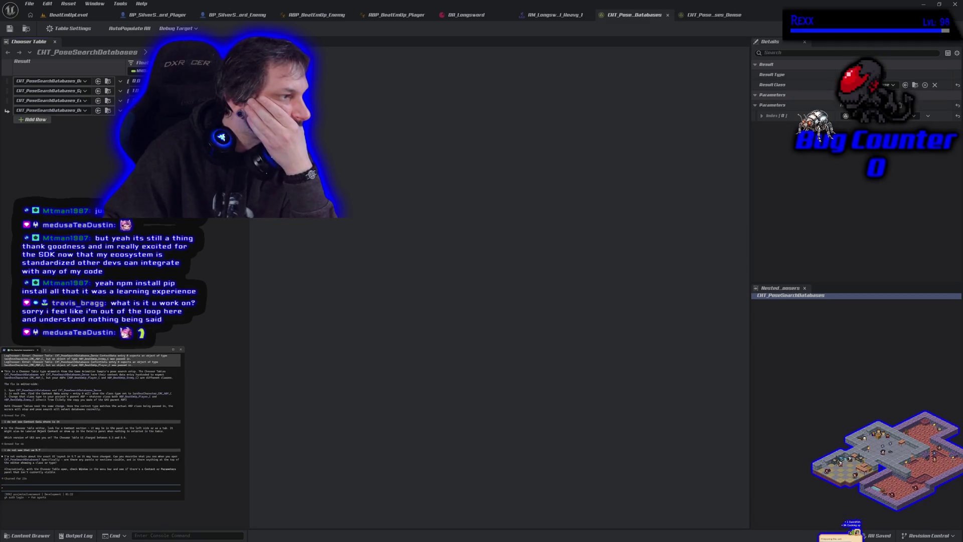
pyautogui.write('i see input parameters')
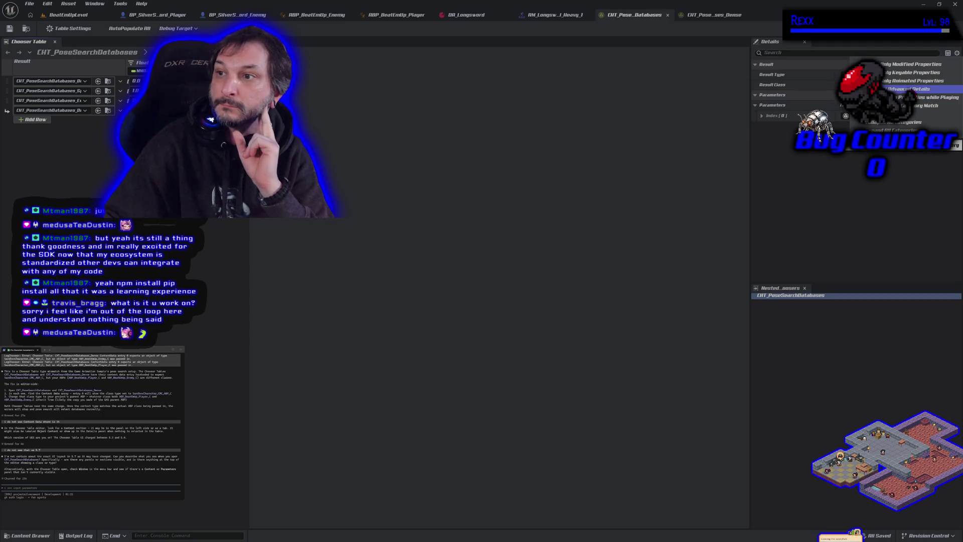
# Step: Inspect the last row's asset choice and the Result column options without changing anything
pyautogui.click(909, 89)
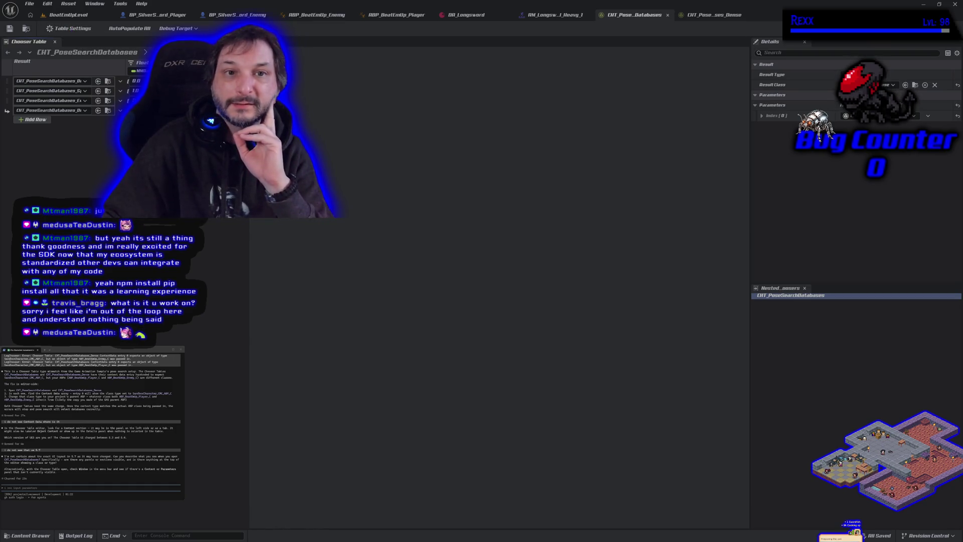
pyautogui.click(50, 115)
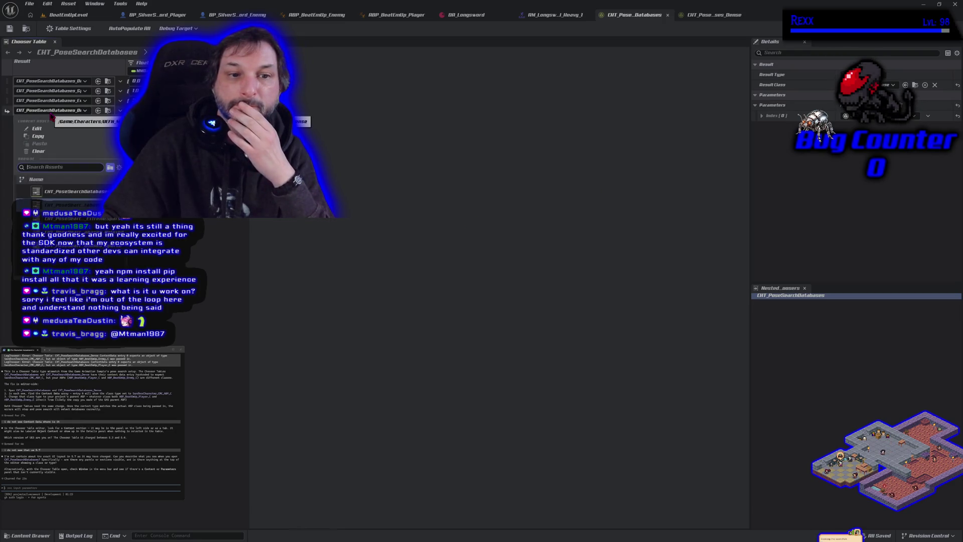
pyautogui.click(51, 115)
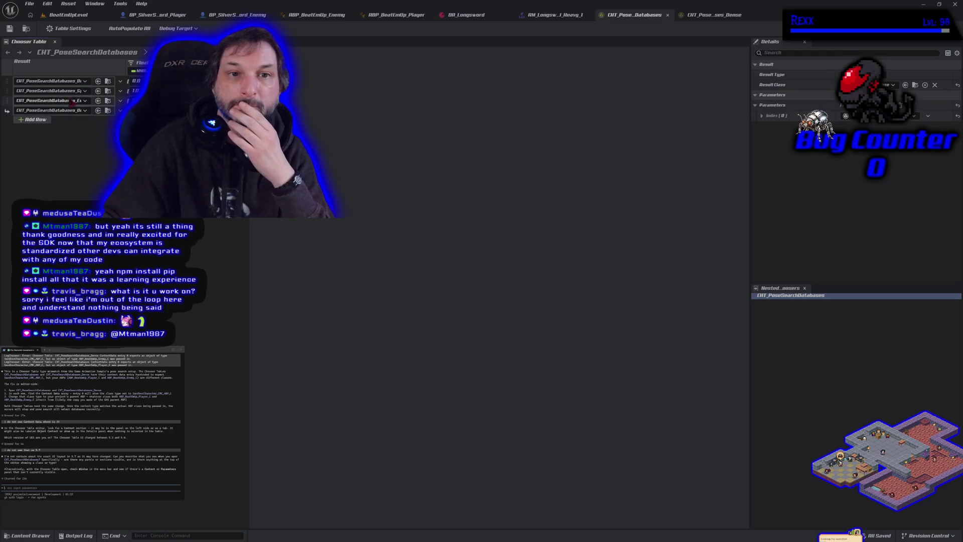
pyautogui.rightClick(71, 69)
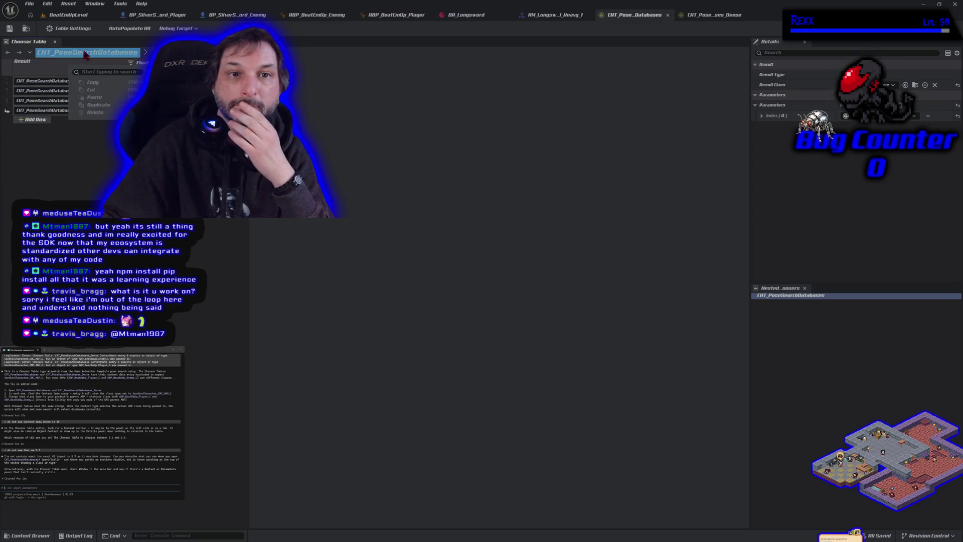
pyautogui.press('Escape')
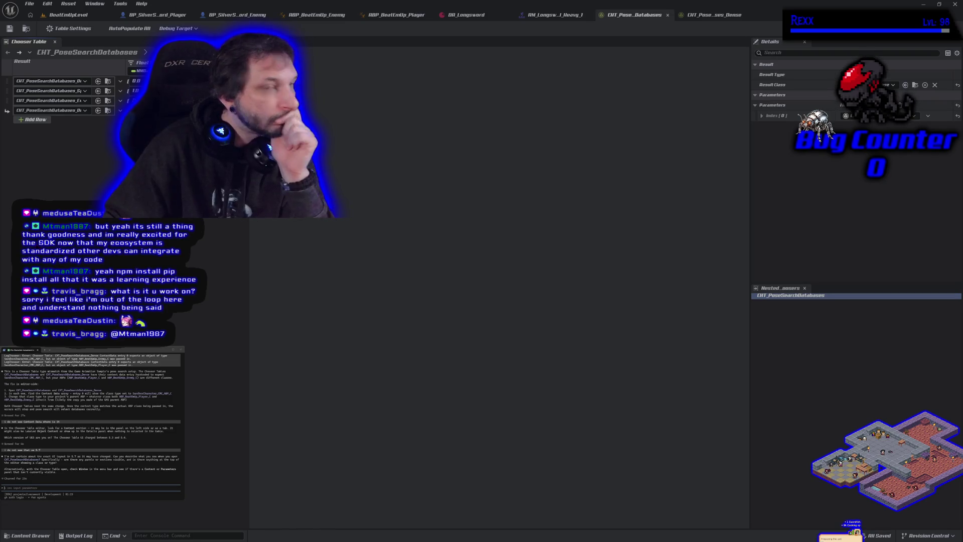
# Step: Check the editor panels list without choosing anything, then switch to BP_SilverSword_Player
pyautogui.click(103, 4)
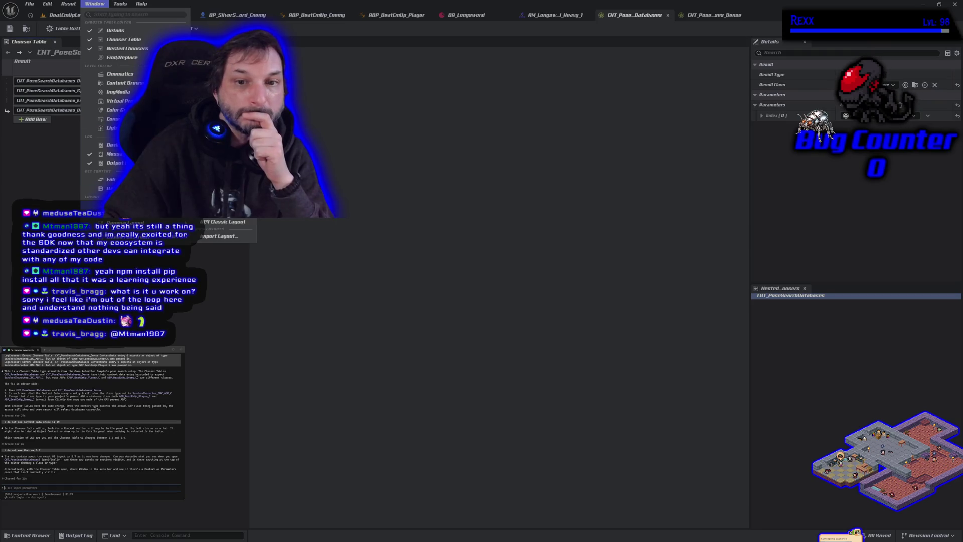
pyautogui.click(342, 101)
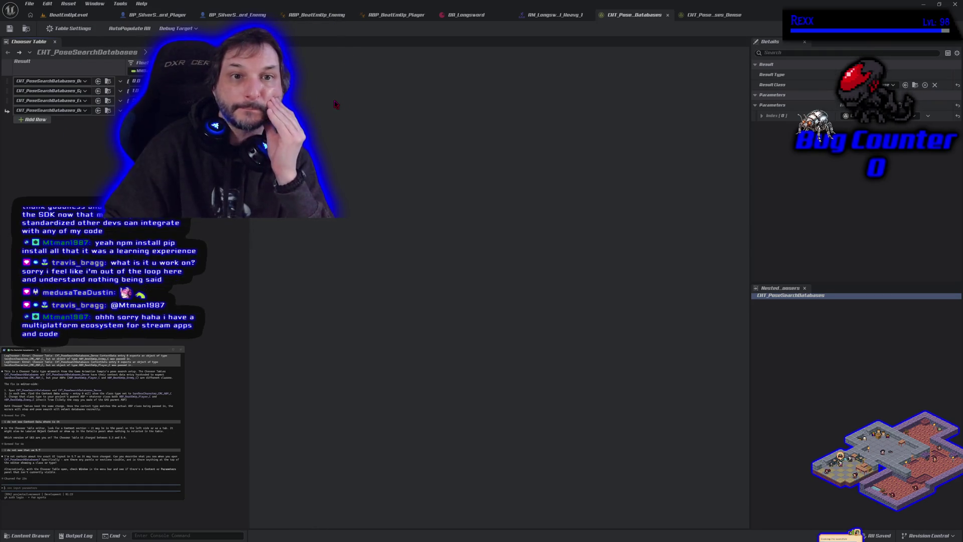
pyautogui.click(157, 14)
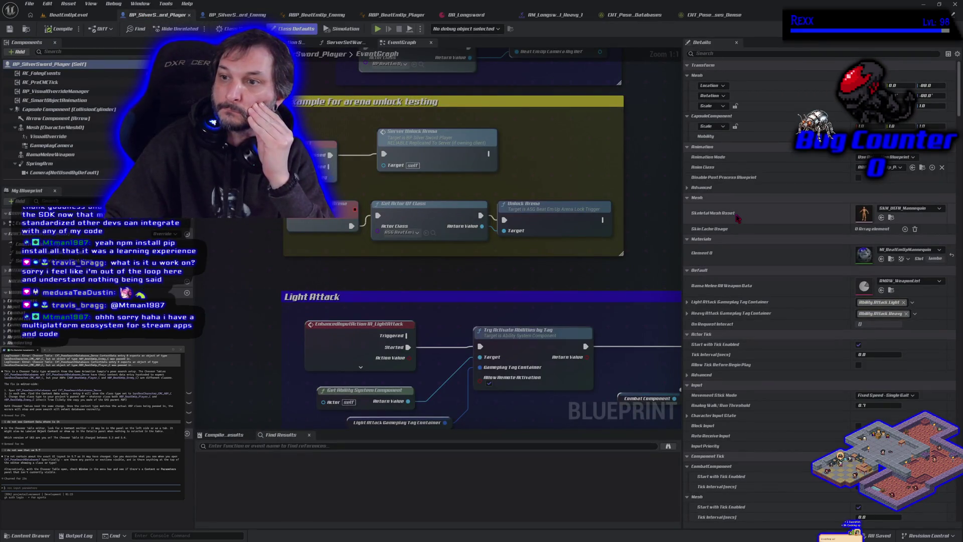
# Step: Filter the player's Details by 'character' and browse the expanded Character Input State properties
pyautogui.click(723, 53)
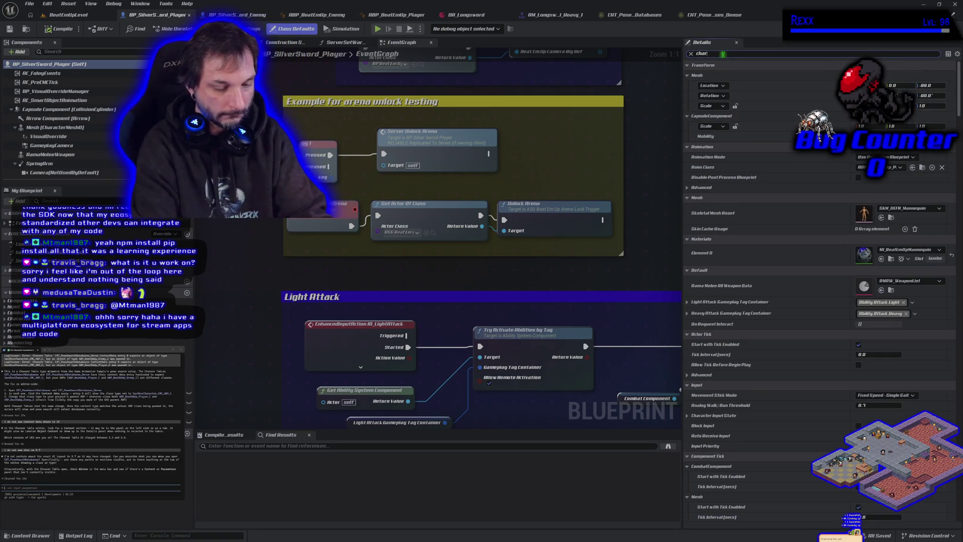
pyautogui.write('character')
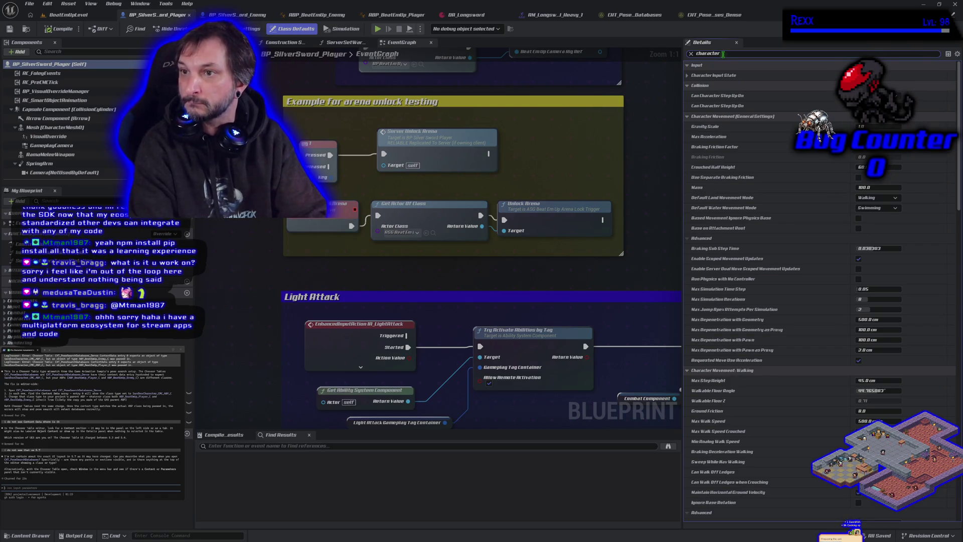
pyautogui.click(688, 76)
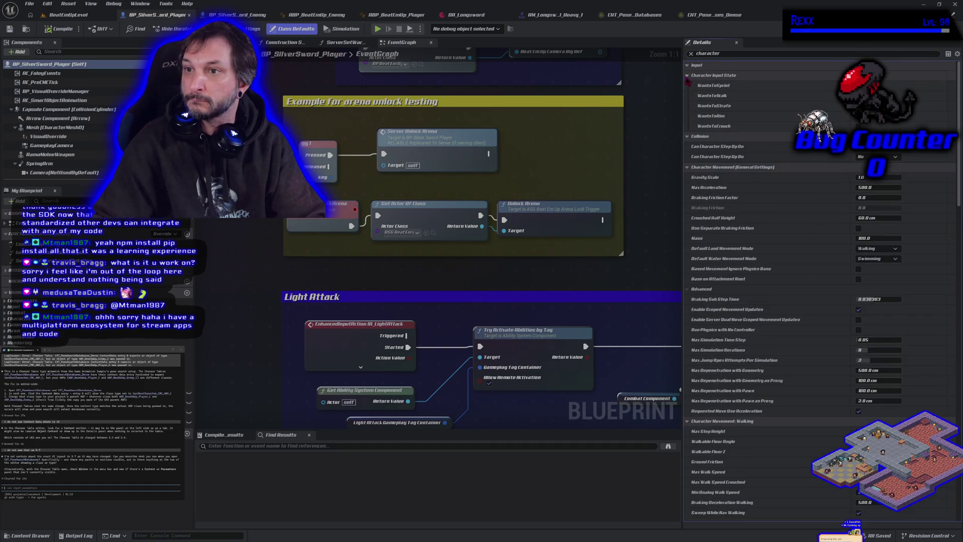
pyautogui.scroll(-5, 733, 202)
pyautogui.scroll(-4, 734, 203)
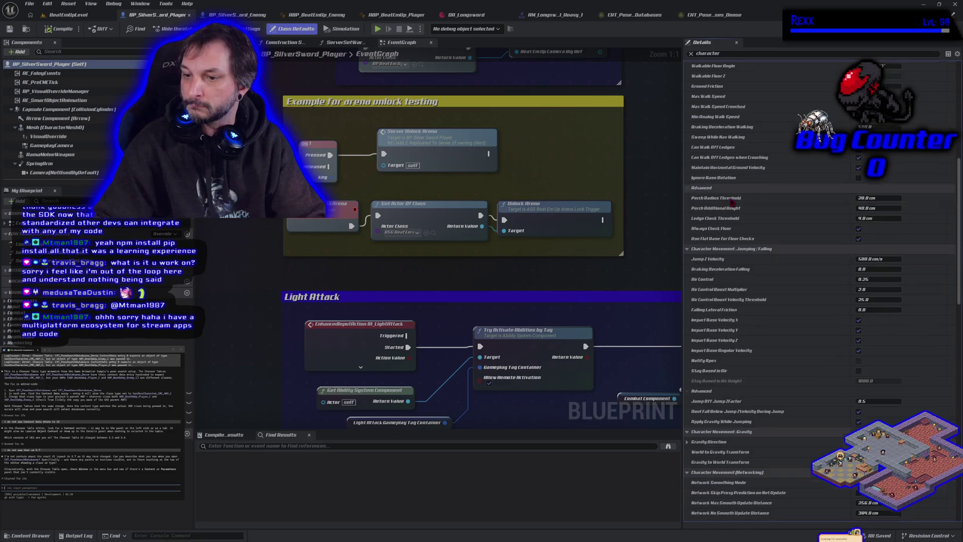
pyautogui.scroll(-5, 732, 203)
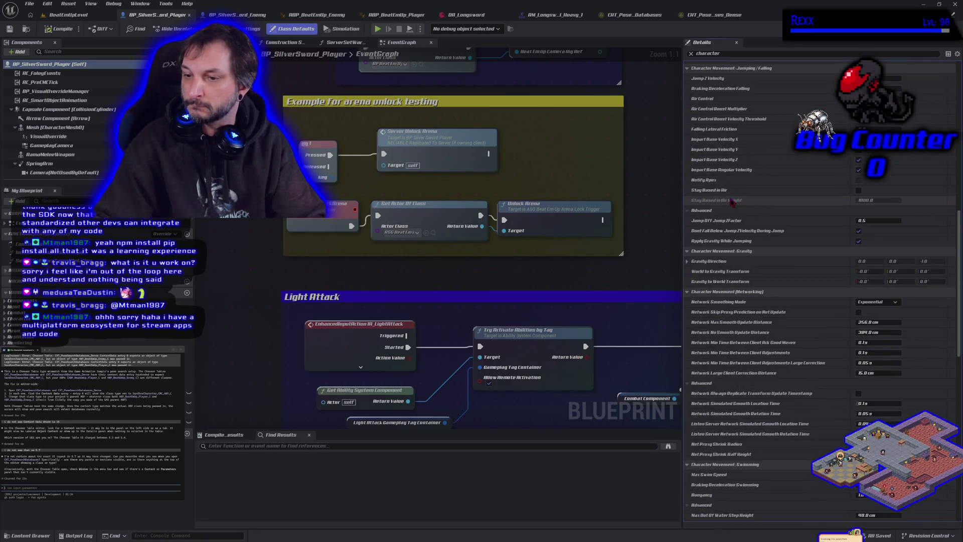
pyautogui.scroll(-5, 733, 203)
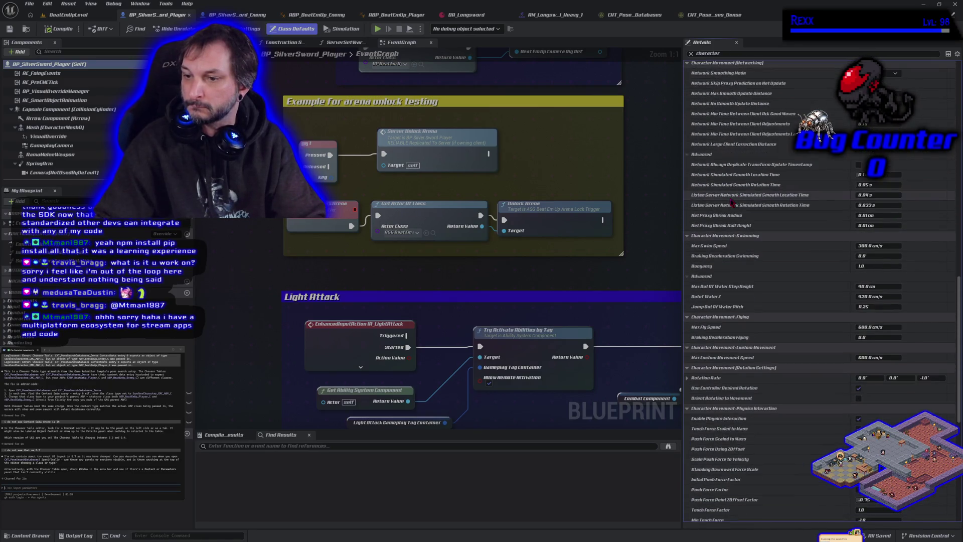
pyautogui.scroll(-5, 732, 203)
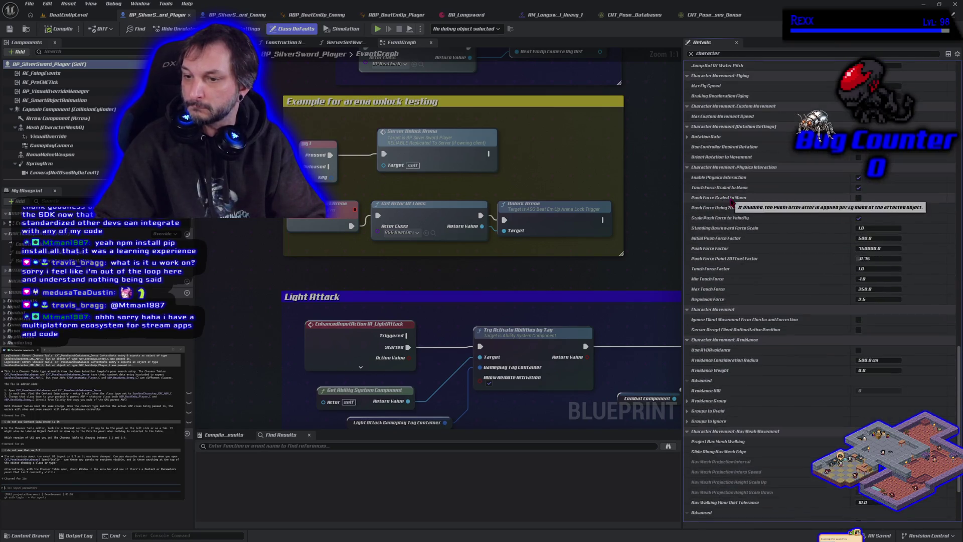
pyautogui.scroll(-2, 732, 203)
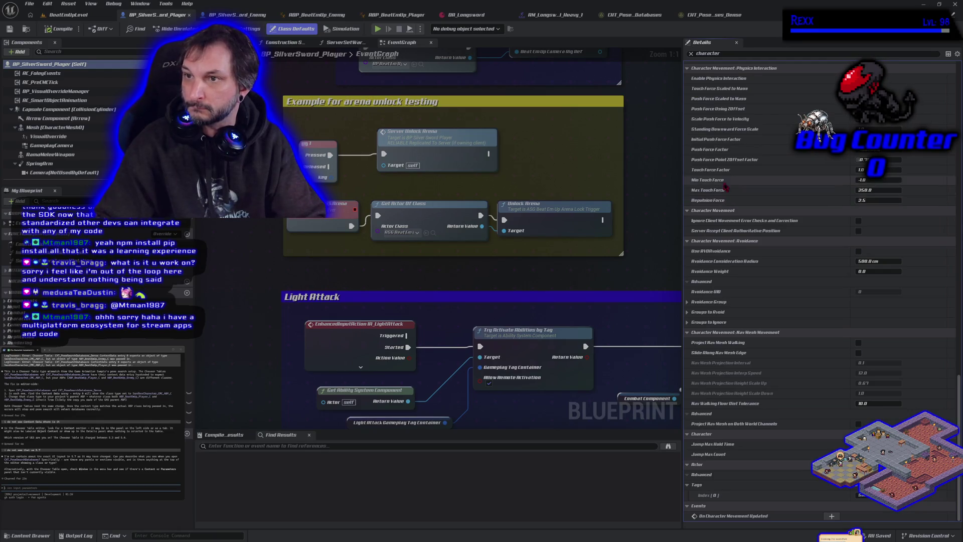
# Step: Clear the 'character' filter and switch to the ABP_BeatEmUp_Player animation blueprint
pyautogui.click(691, 53)
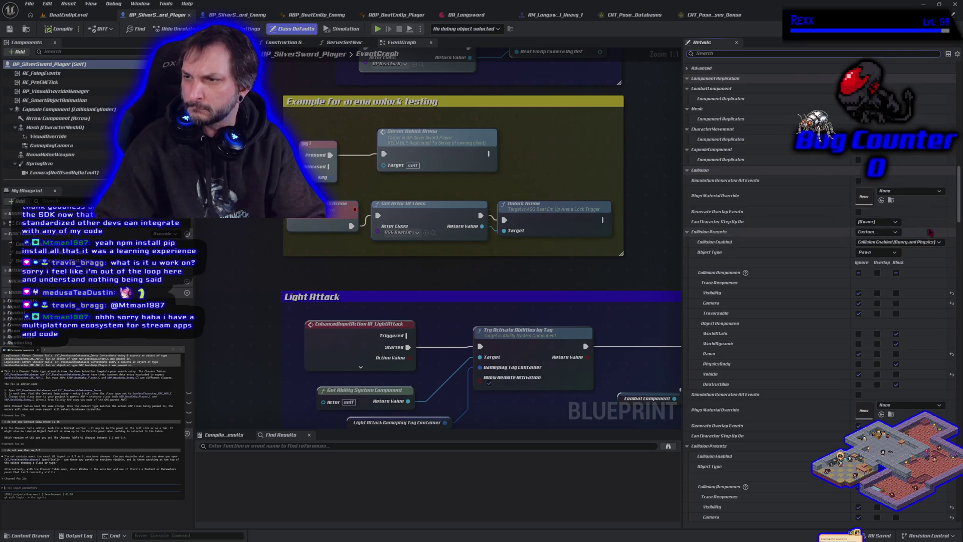
pyautogui.moveTo(958, 210); pyautogui.dragTo(959, 93)
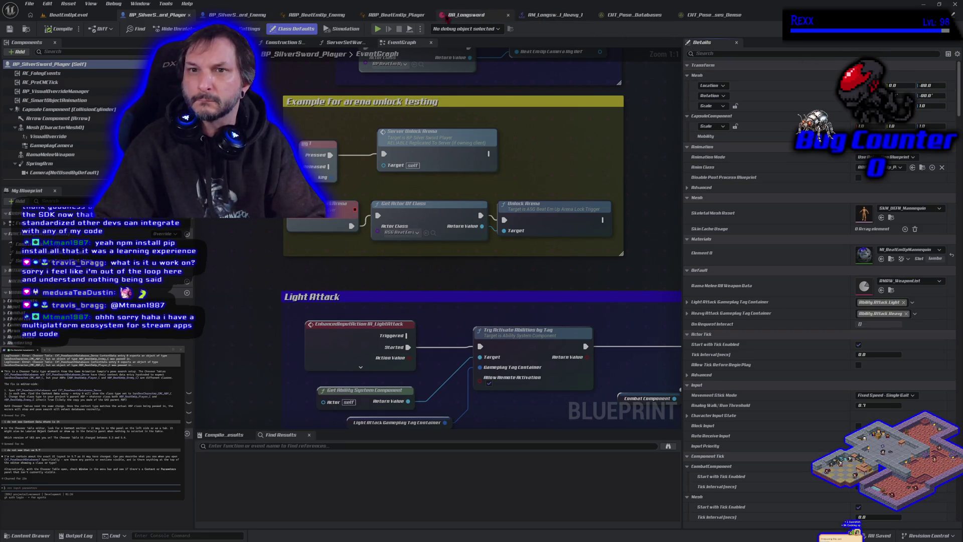
pyautogui.click(397, 14)
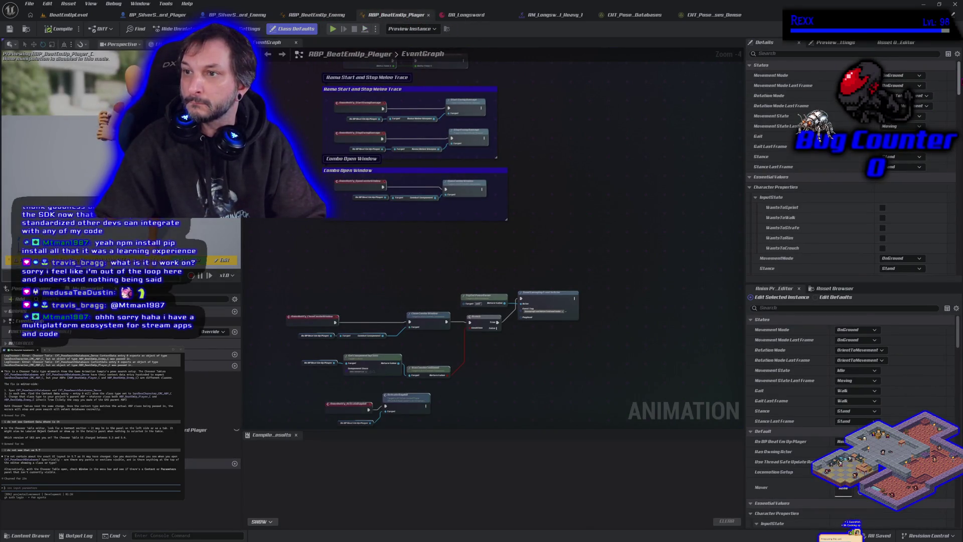
pyautogui.scroll(-1, 951, 92)
pyautogui.scroll(-4, 951, 91)
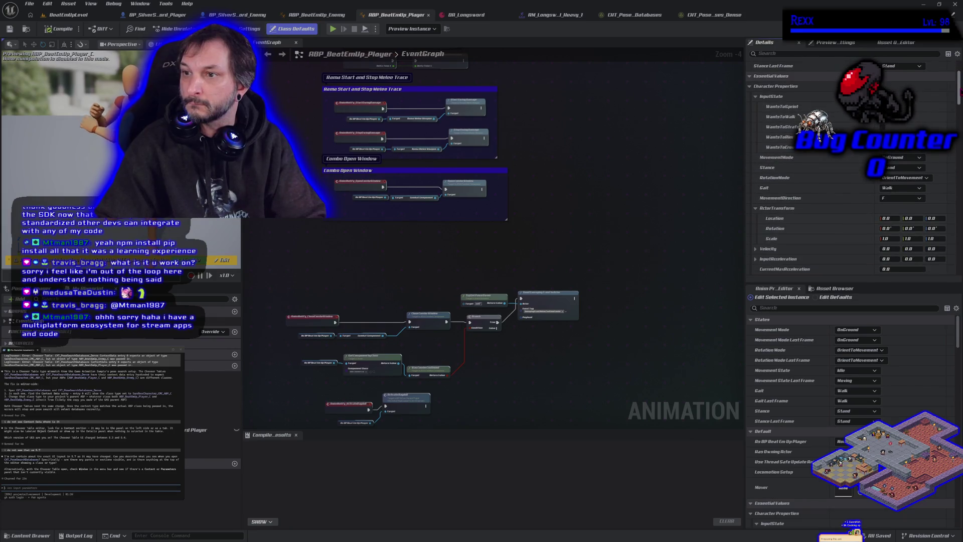
pyautogui.moveTo(960, 92); pyautogui.dragTo(953, 177)
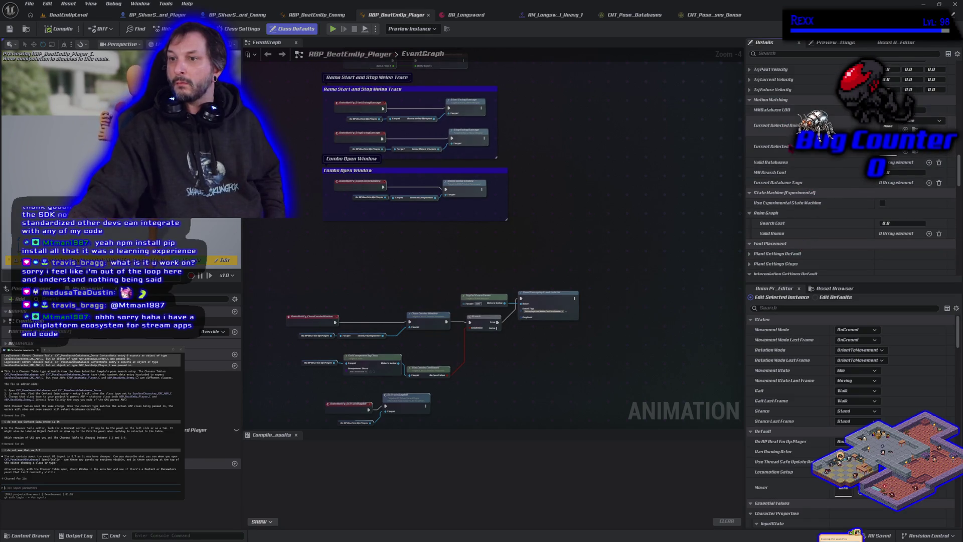
pyautogui.scroll(-5, 841, 236)
pyautogui.scroll(-10, 841, 236)
pyautogui.scroll(-8, 841, 236)
pyautogui.scroll(-2, 841, 236)
pyautogui.scroll(-8, 841, 235)
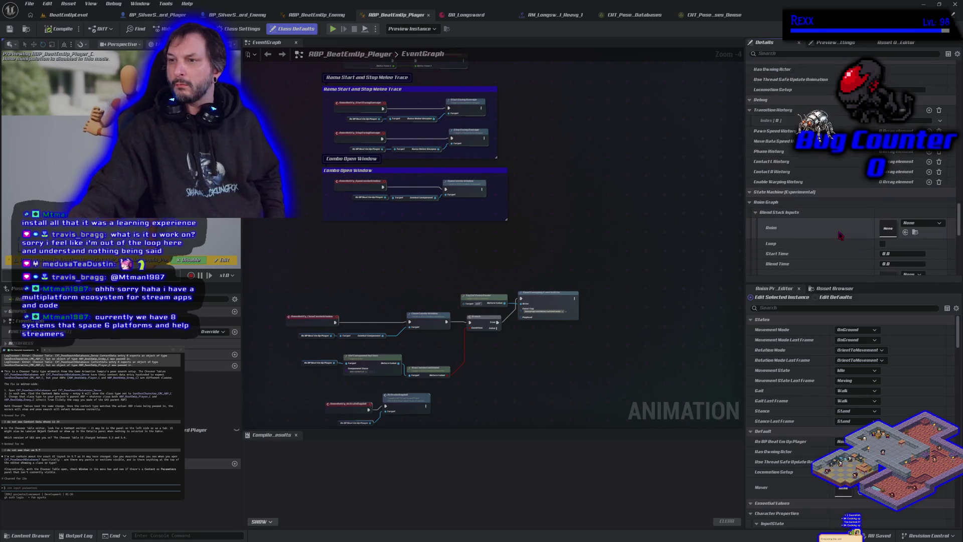
pyautogui.scroll(-8, 841, 235)
pyautogui.scroll(-9, 841, 235)
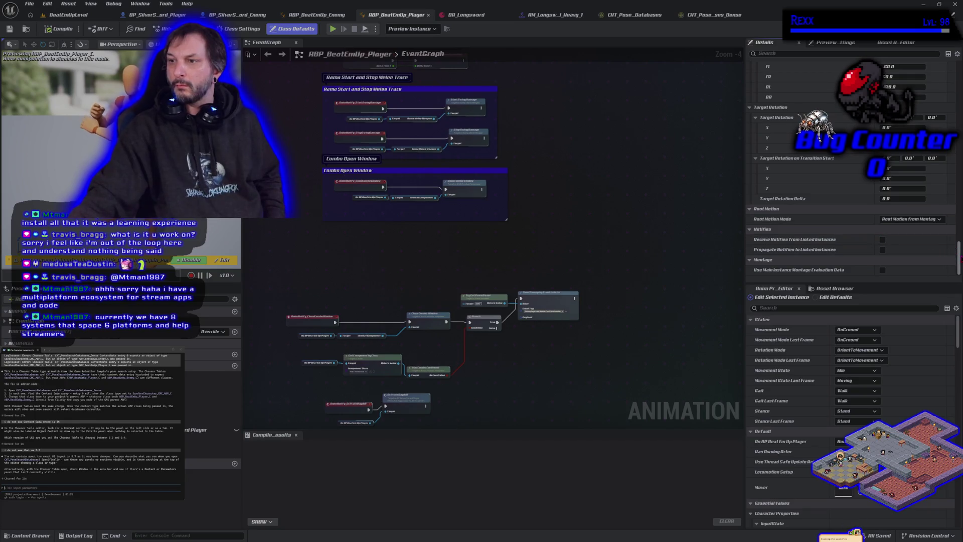
pyautogui.moveTo(959, 259); pyautogui.dragTo(942, 75)
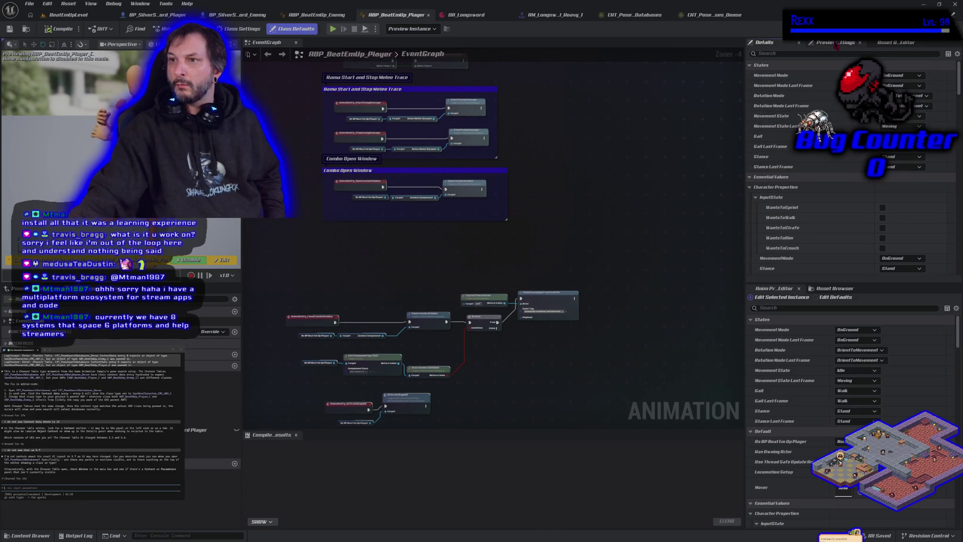
pyautogui.click(899, 43)
pyautogui.click(829, 45)
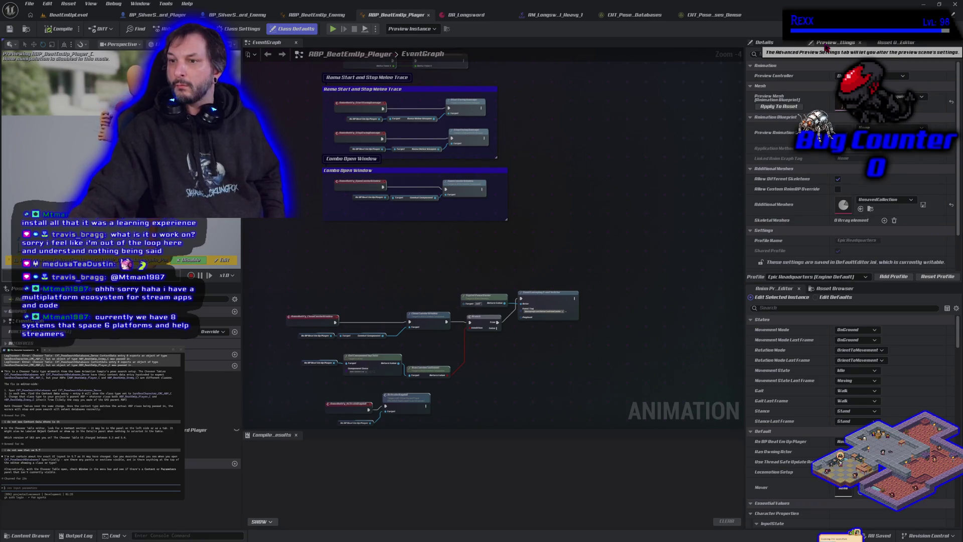
pyautogui.scroll(-1, 823, 230)
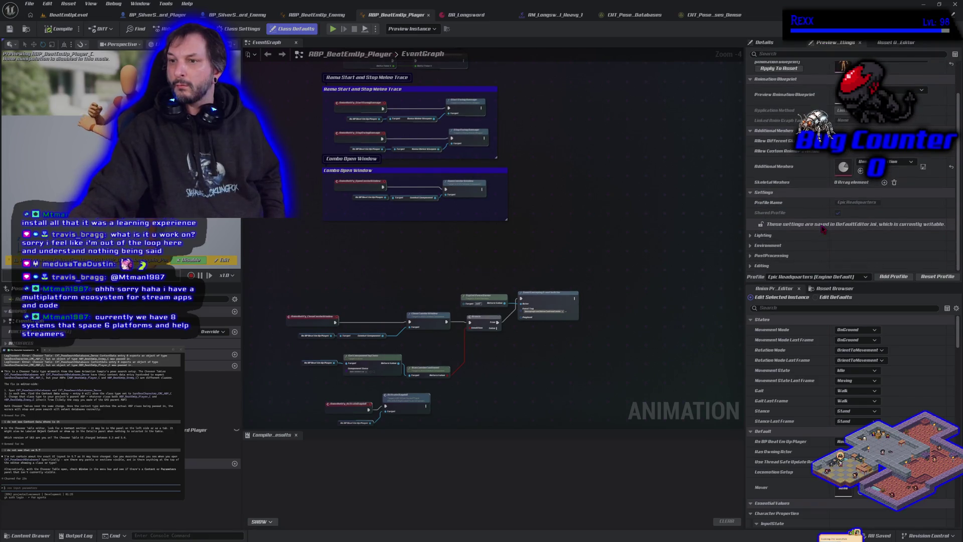
pyautogui.scroll(1, 823, 229)
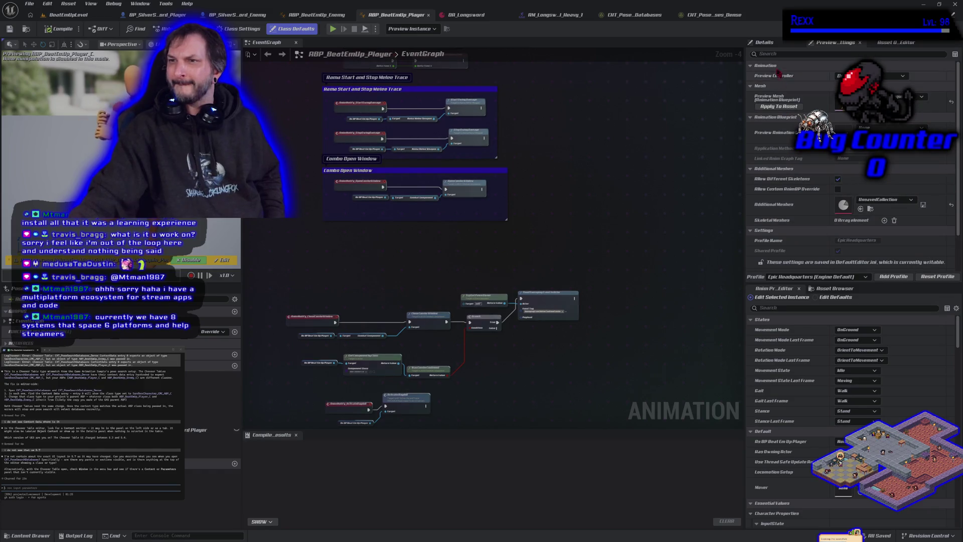
pyautogui.click(768, 44)
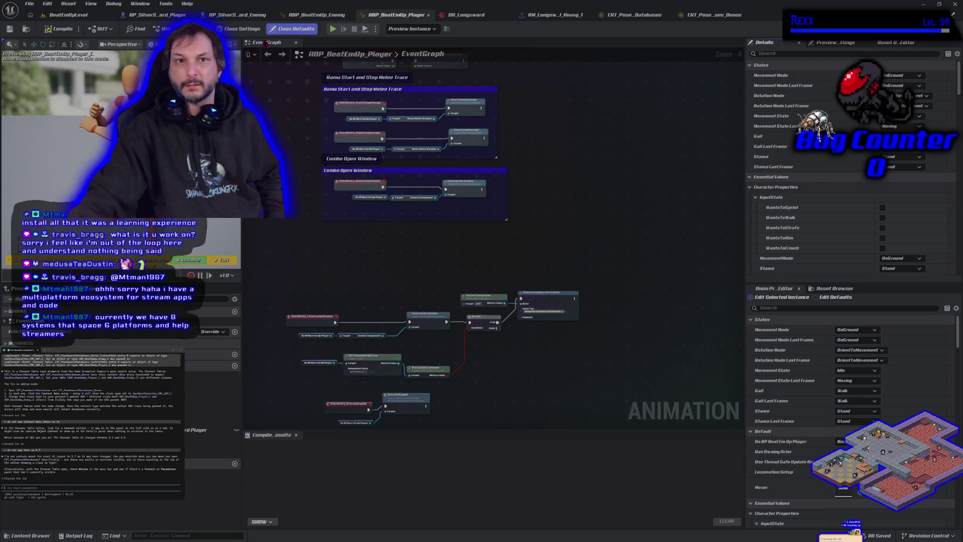
pyautogui.click(156, 15)
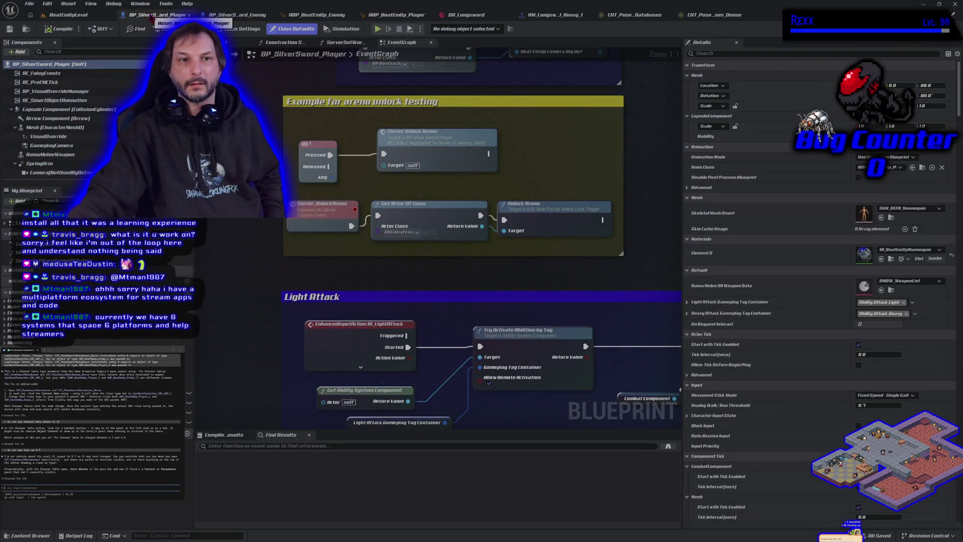
pyautogui.scroll(-2, 79, 166)
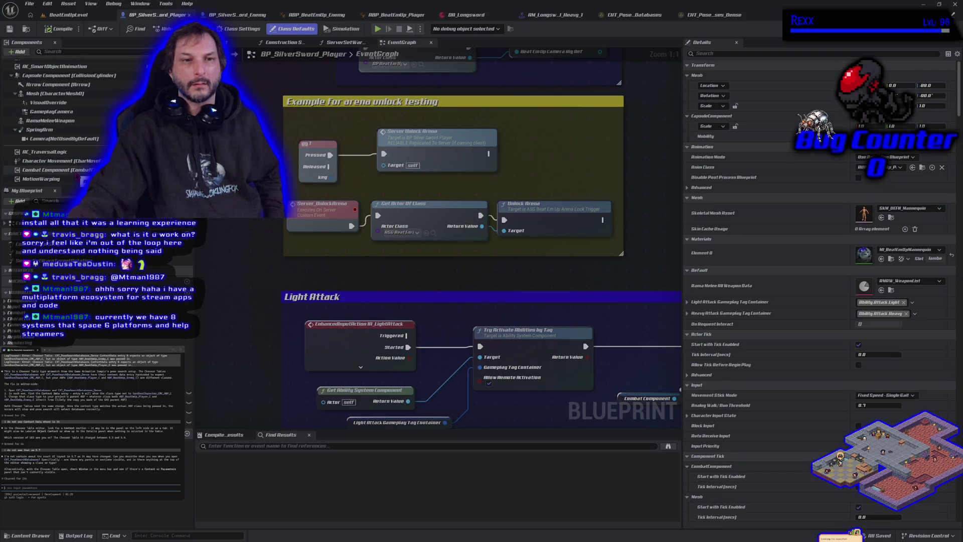